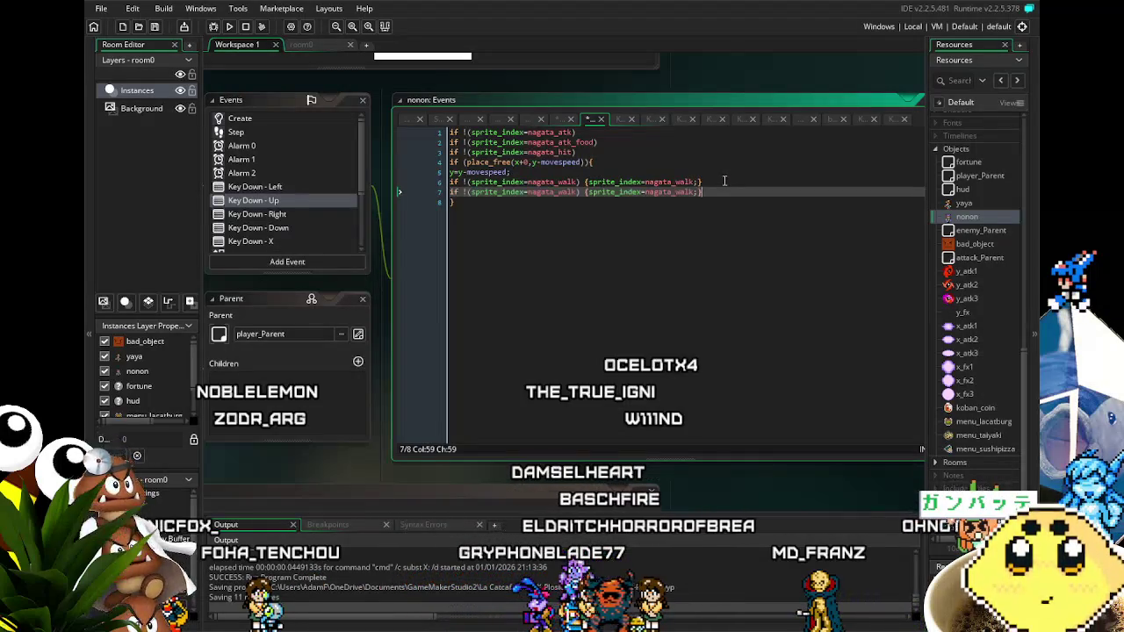
Finish nonon's Key Down - Up event by appending _food to the copied nagata_atk check and walk sprite.
type("_food")
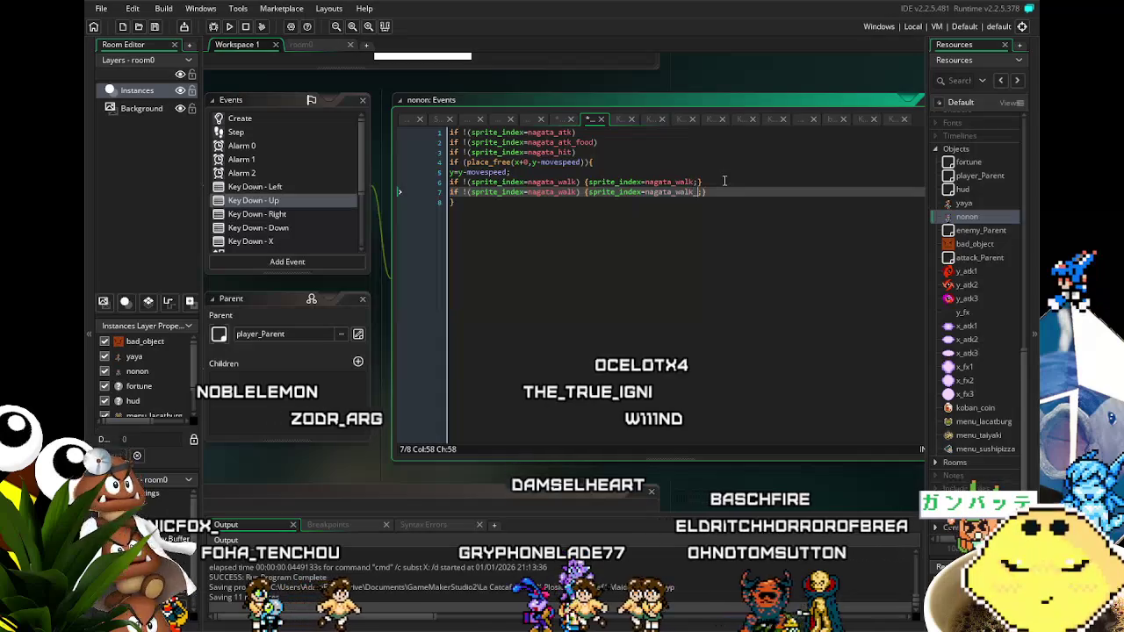
left_click(580, 191)
type("_food")
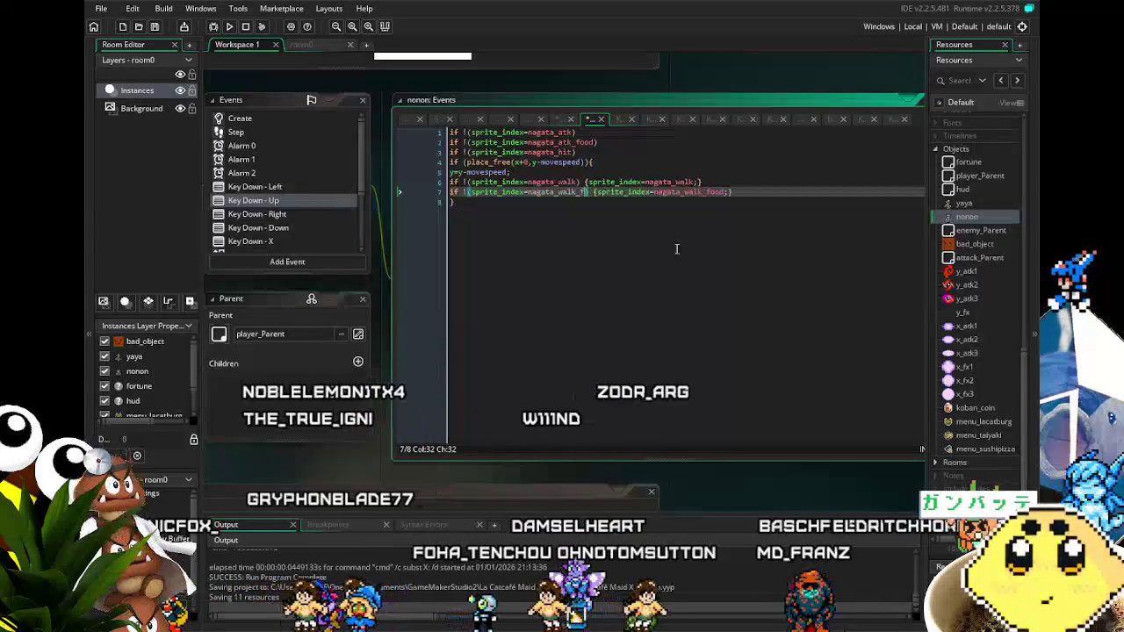
left_click(579, 300)
left_click_drag(579, 301, 686, 279)
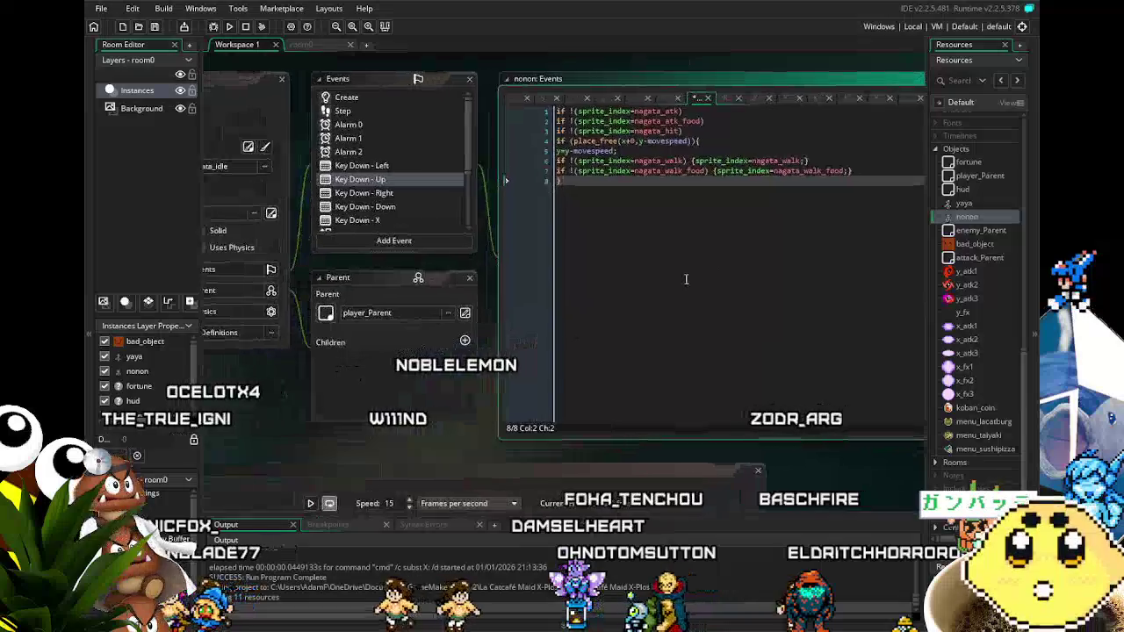
In Key Down - Right, duplicate the atk check and walk lines as nagata_atk_food and nagata_walk_food.
left_click(399, 193)
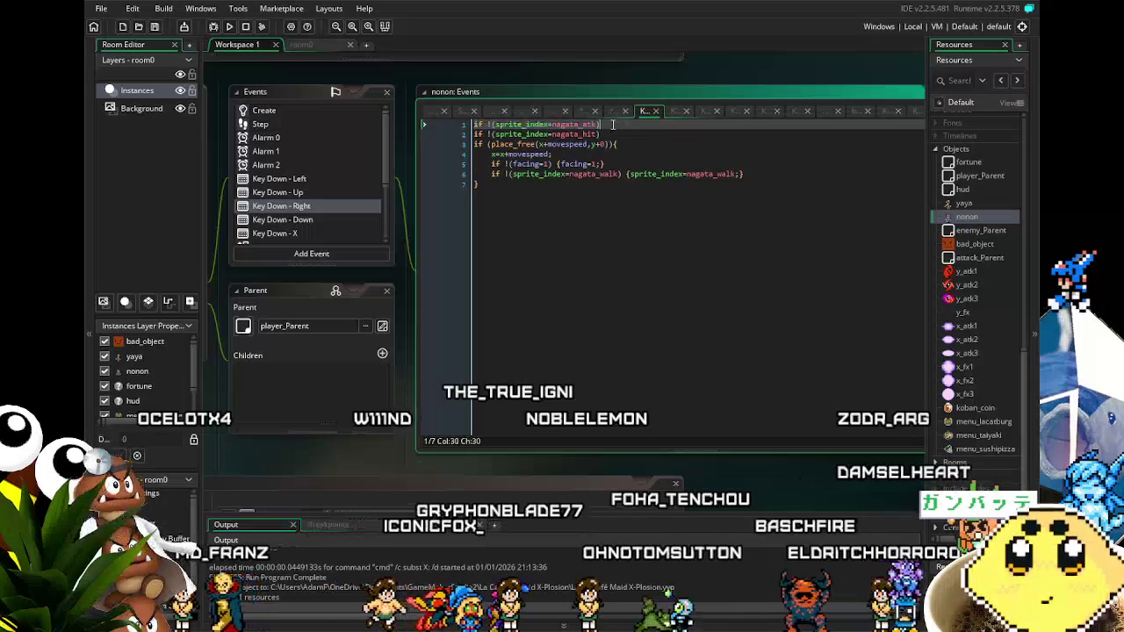
left_click(613, 124)
key("ctrl+d")
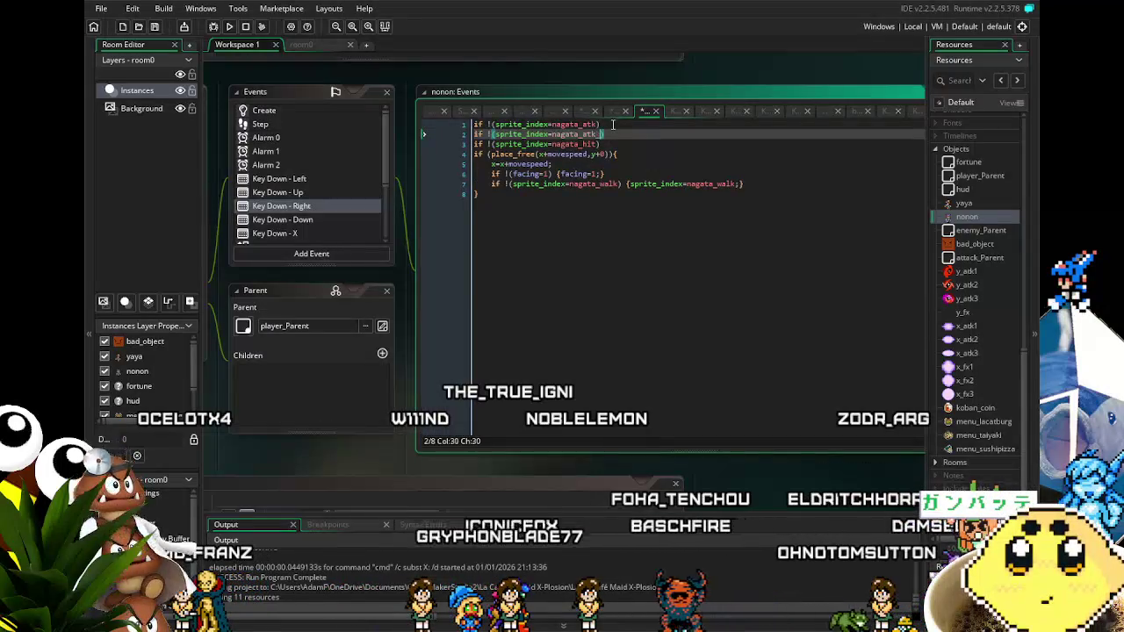
type("food")
left_click(617, 215)
left_click(734, 186)
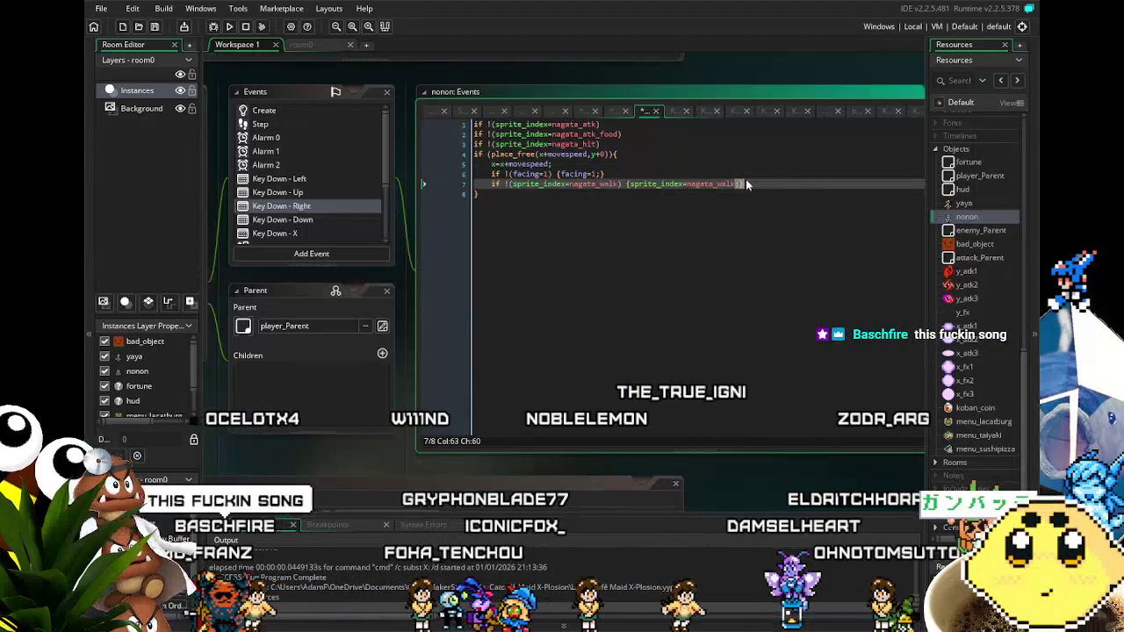
key("ctrl+d")
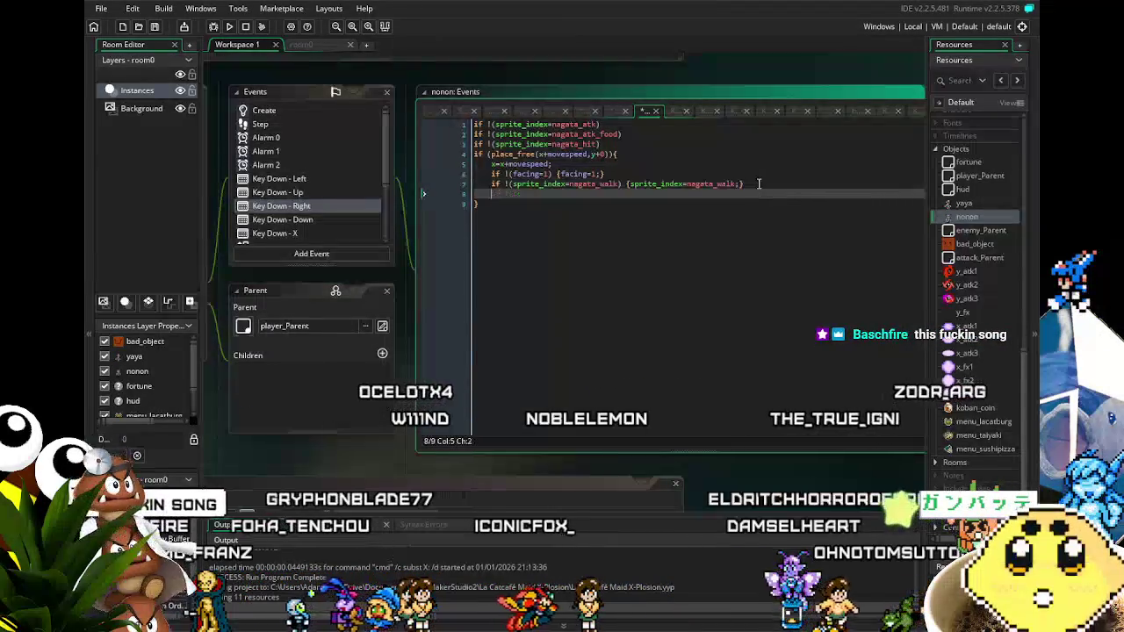
type("_foo")
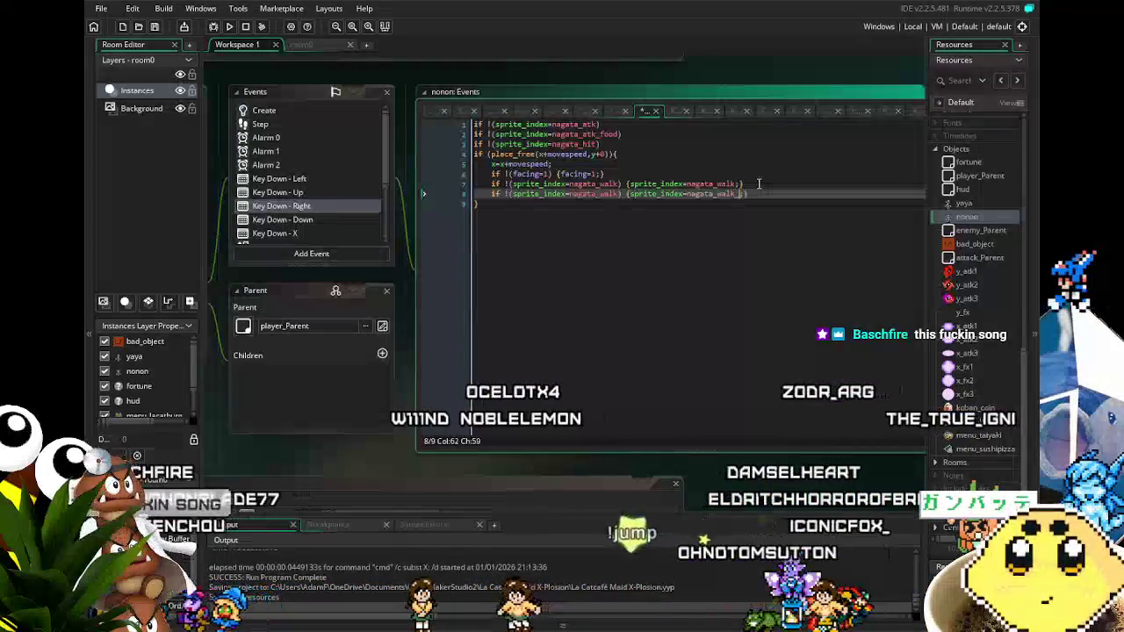
type("d;")
left_click(616, 193)
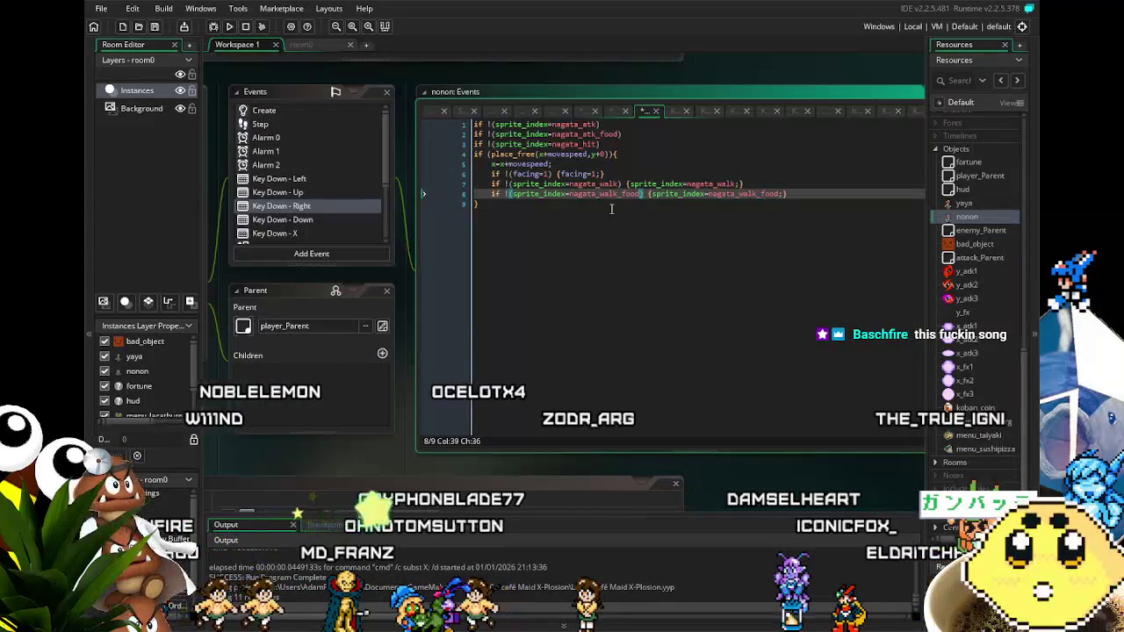
left_click(533, 249)
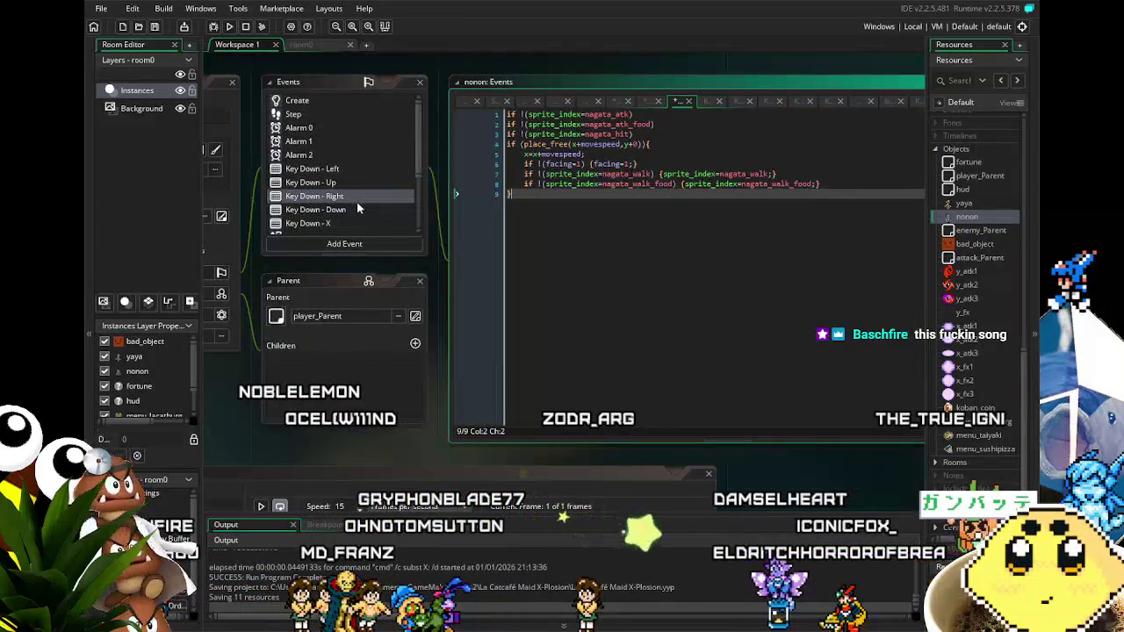
left_click(364, 209)
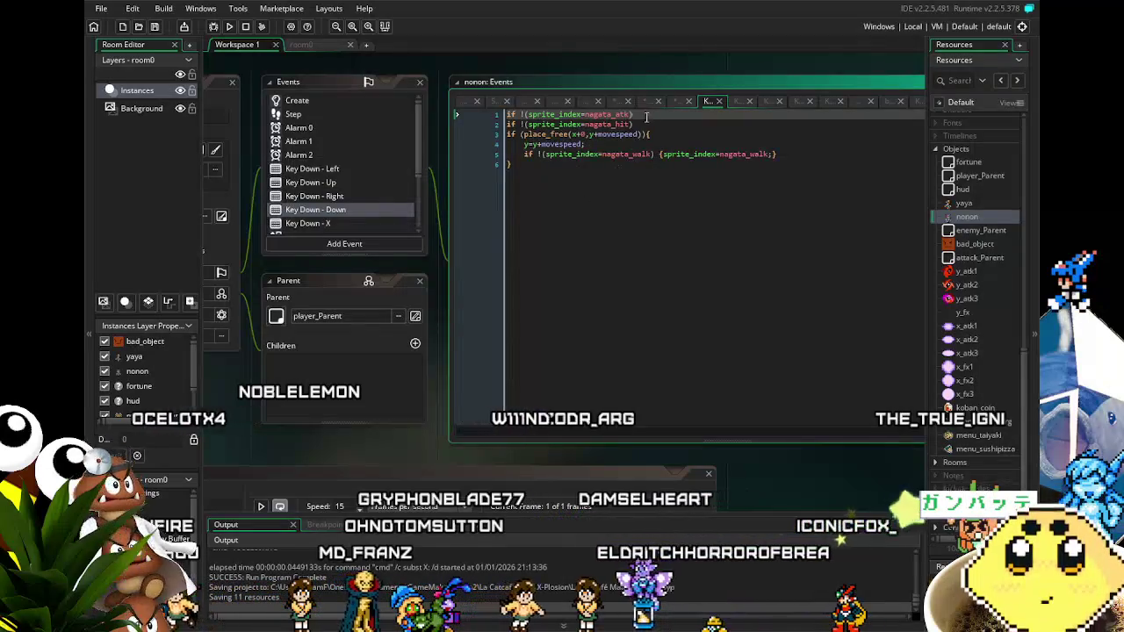
Add a nagata_atk_food check and a nagata_walk_food sprite line to nonon's Key Down - Down event.
left_click(457, 114)
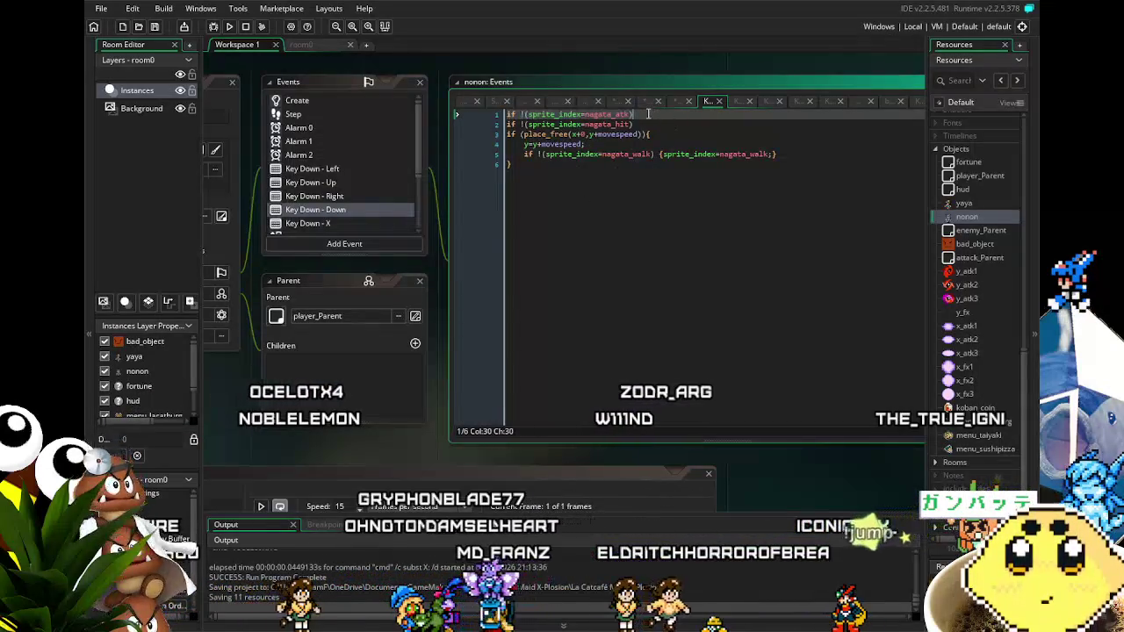
key("ctrl+d")
type("_food")
left_click_drag(776, 164, 524, 163)
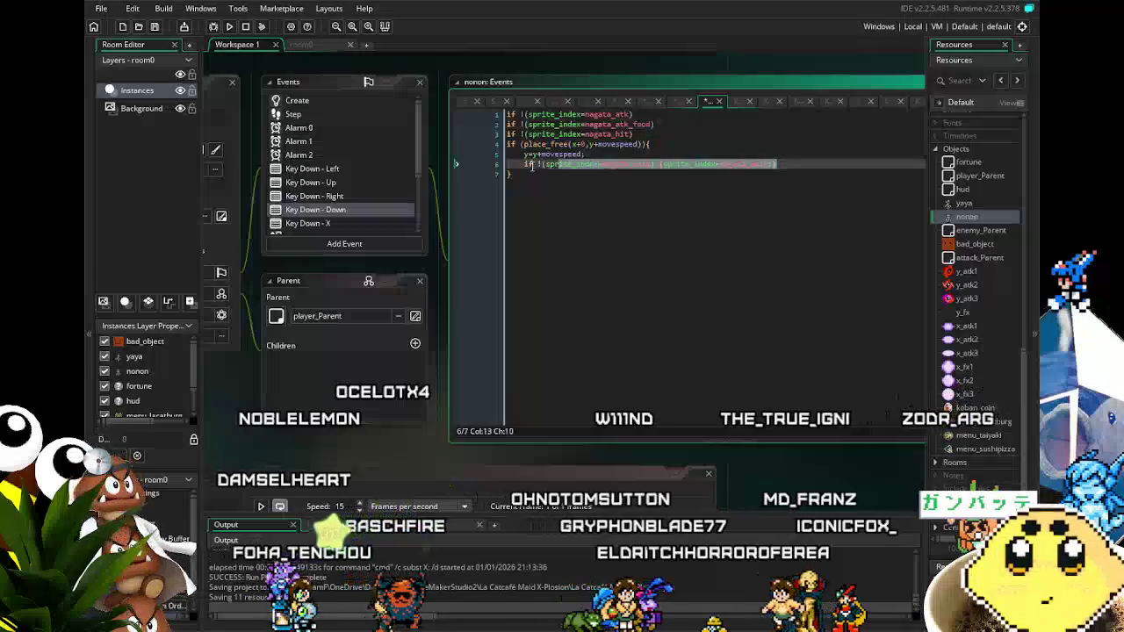
left_click(780, 163)
key("ctrl+d")
key("Left")
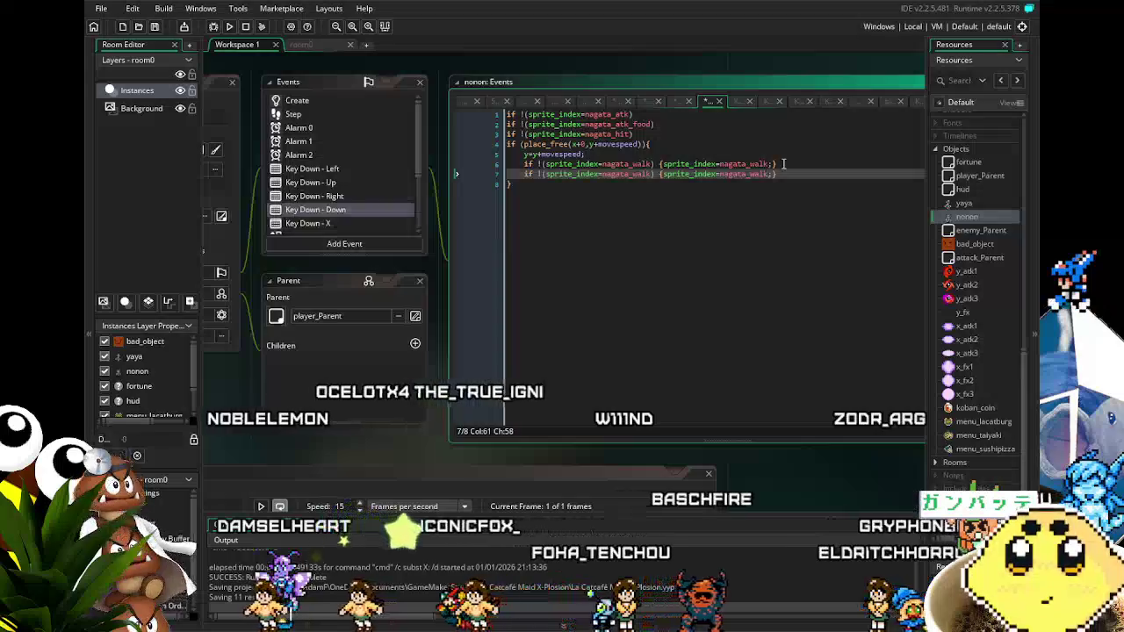
type("_food")
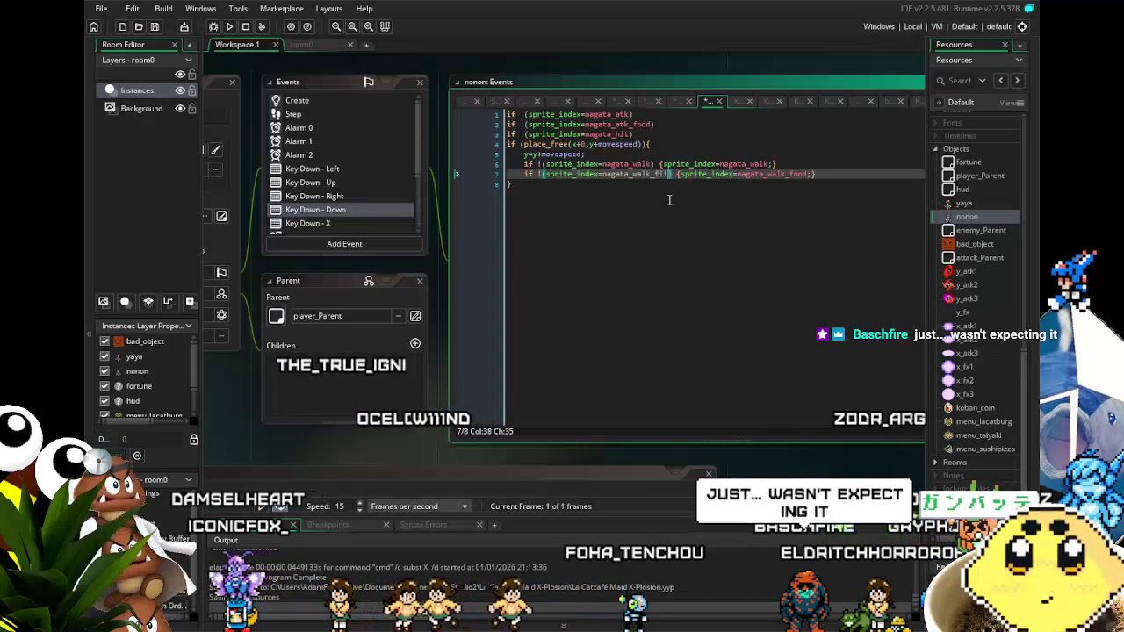
type("d")
scroll(334, 175, "down", 2)
left_click(307, 148)
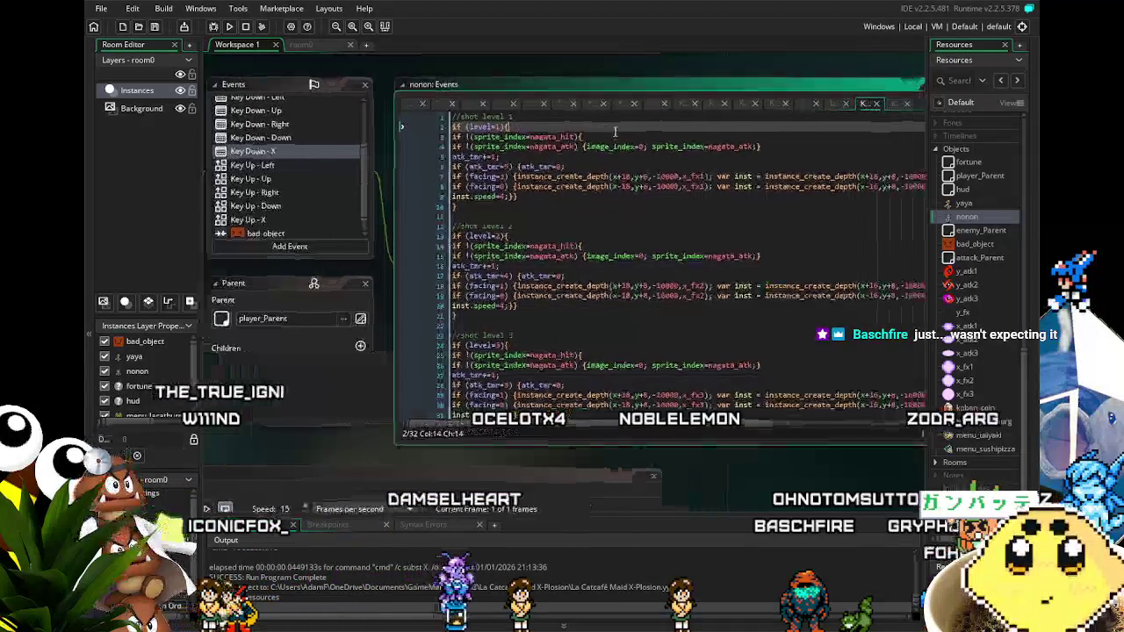
Add a nagata_atk_food copy of shot level 1's attack sprite line in the X event.
left_click(732, 146)
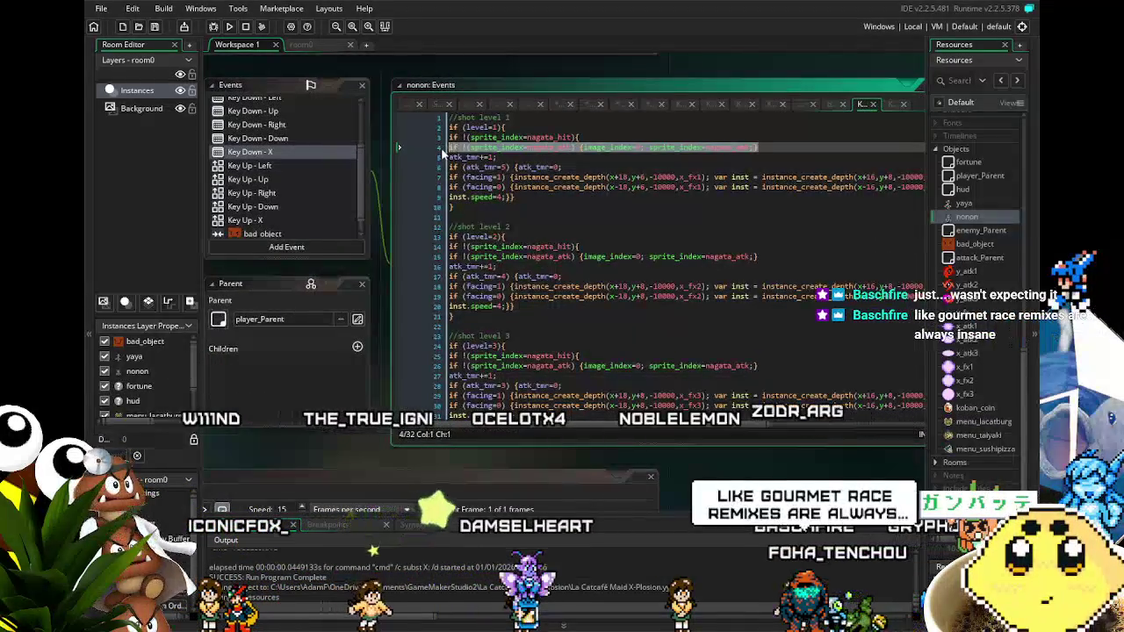
key("Return")
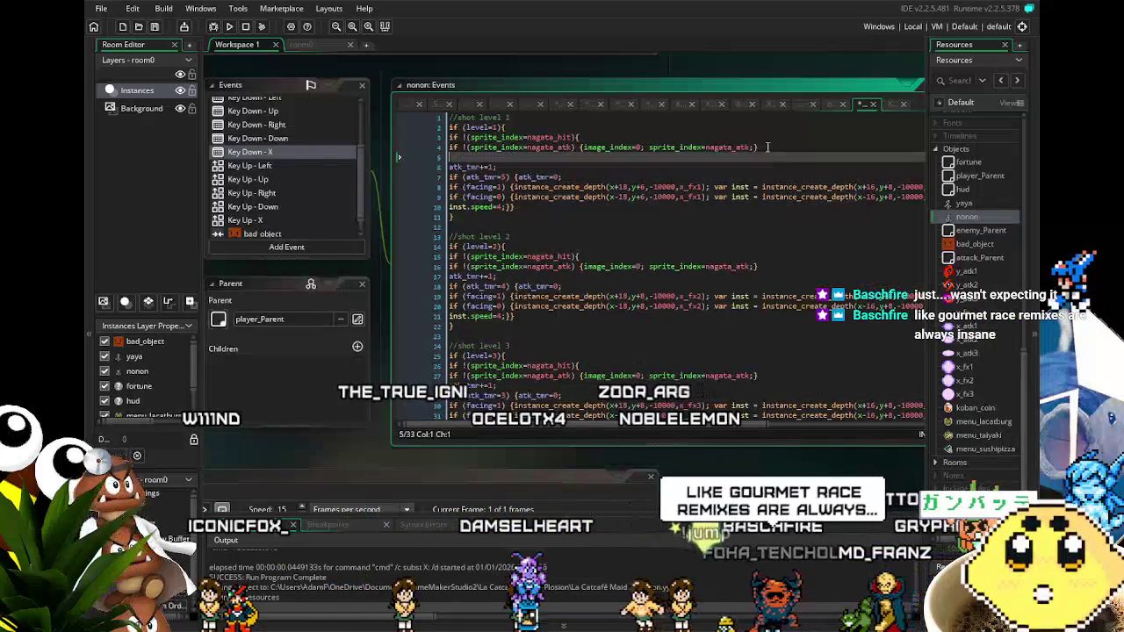
type("if !(sprite_index=nagata_atk) {image_index=0; sprite_index=nagata_atk;}")
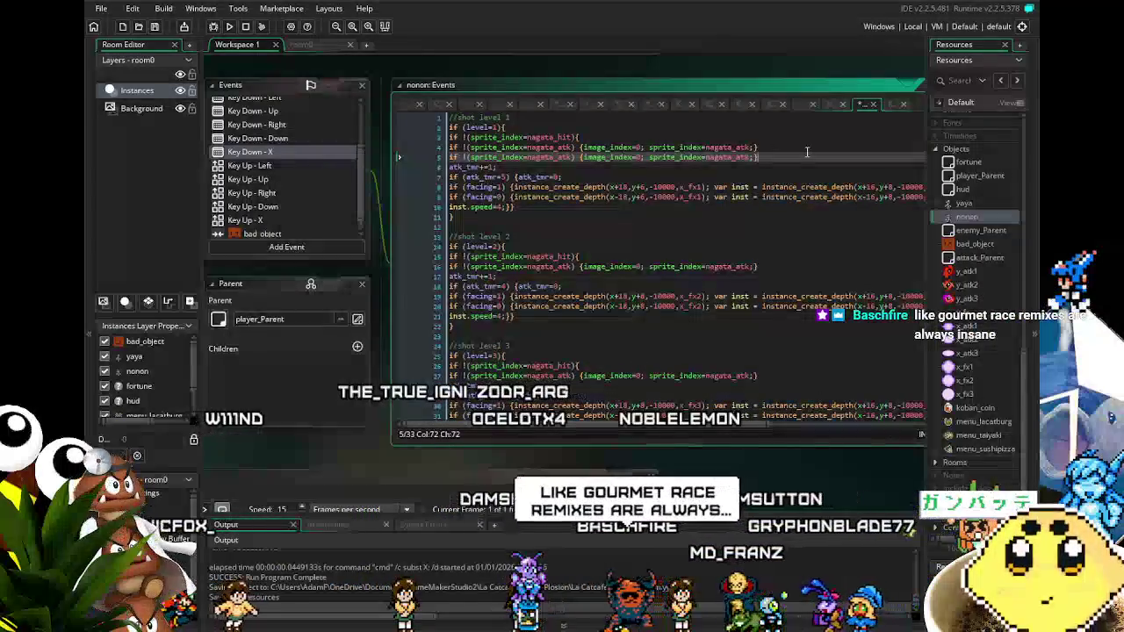
type("2food")
left_click(571, 157)
type("_food")
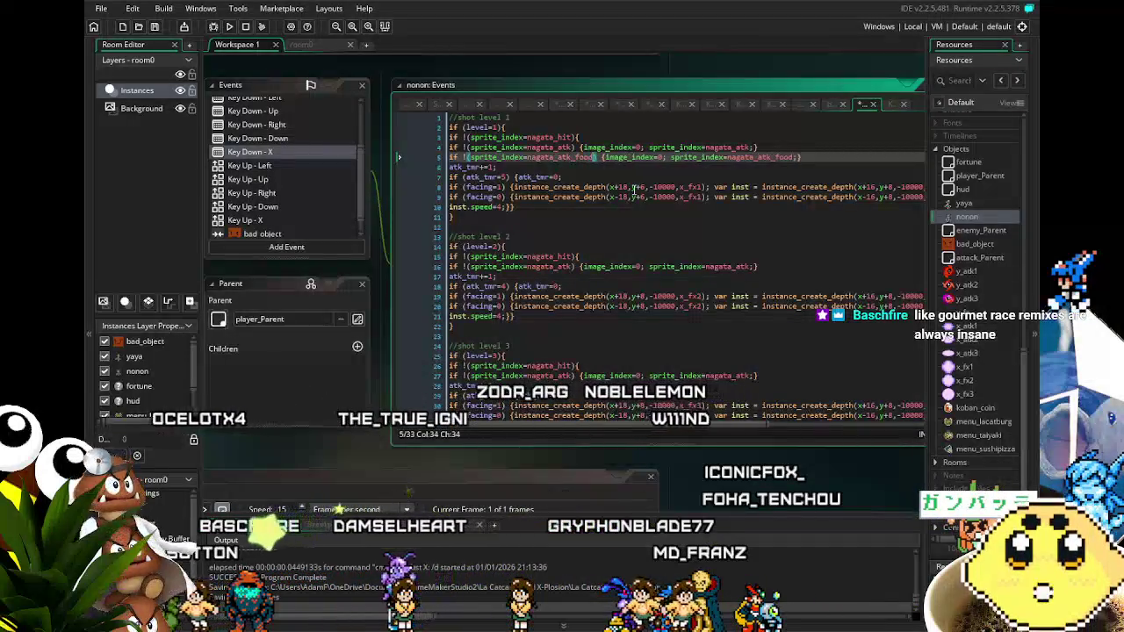
scroll(619, 278, "down", 1)
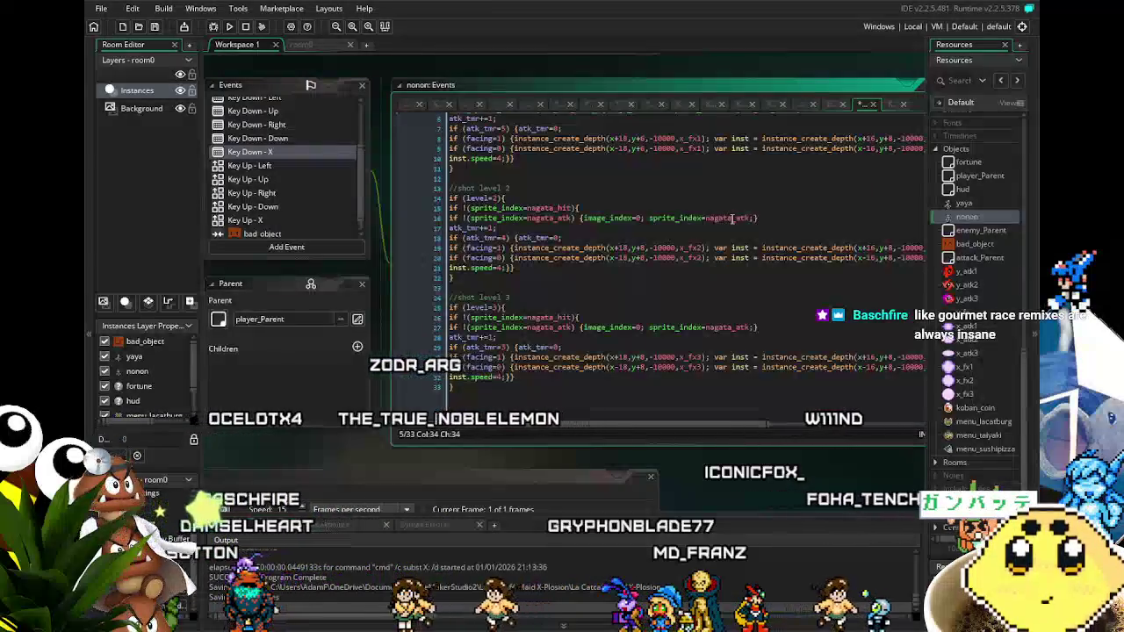
Duplicate shot level 2's attack line, renaming both sprite names to nagata_atk_food.
left_click(432, 230)
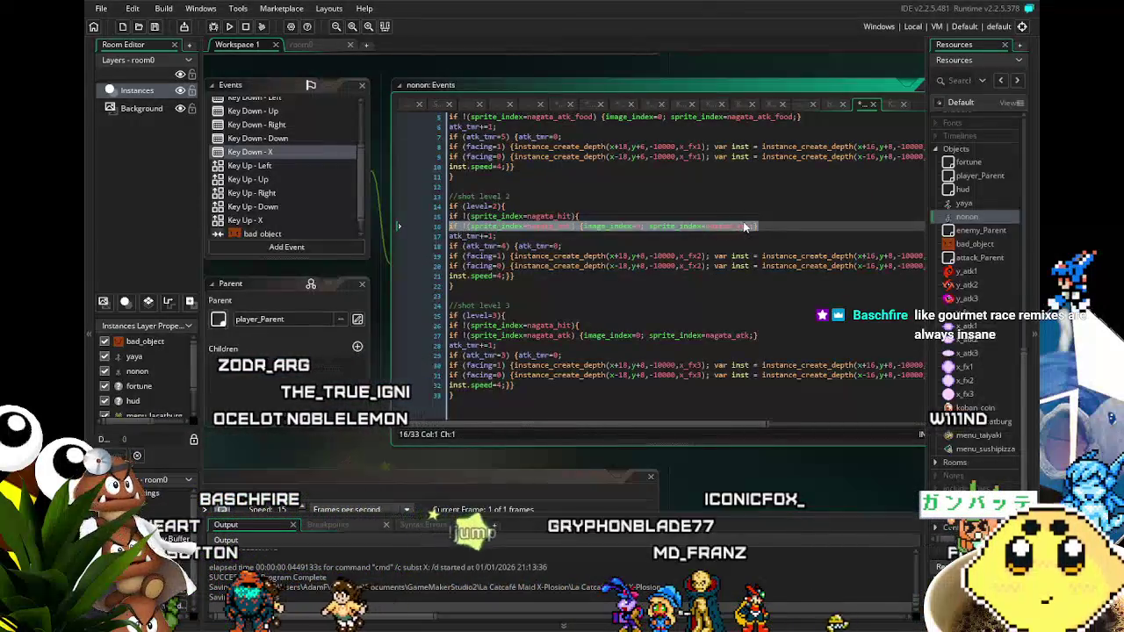
key("ctrl+d")
key("shift+End")
key("Left")
key("Left")
type("_food")
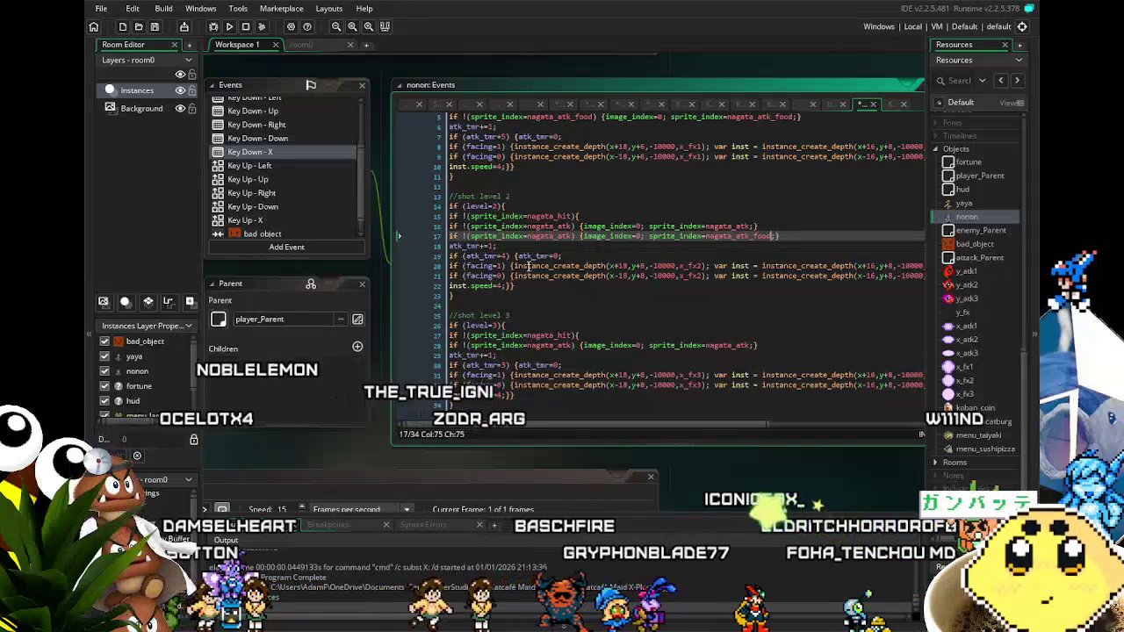
left_click(574, 236)
type("_food")
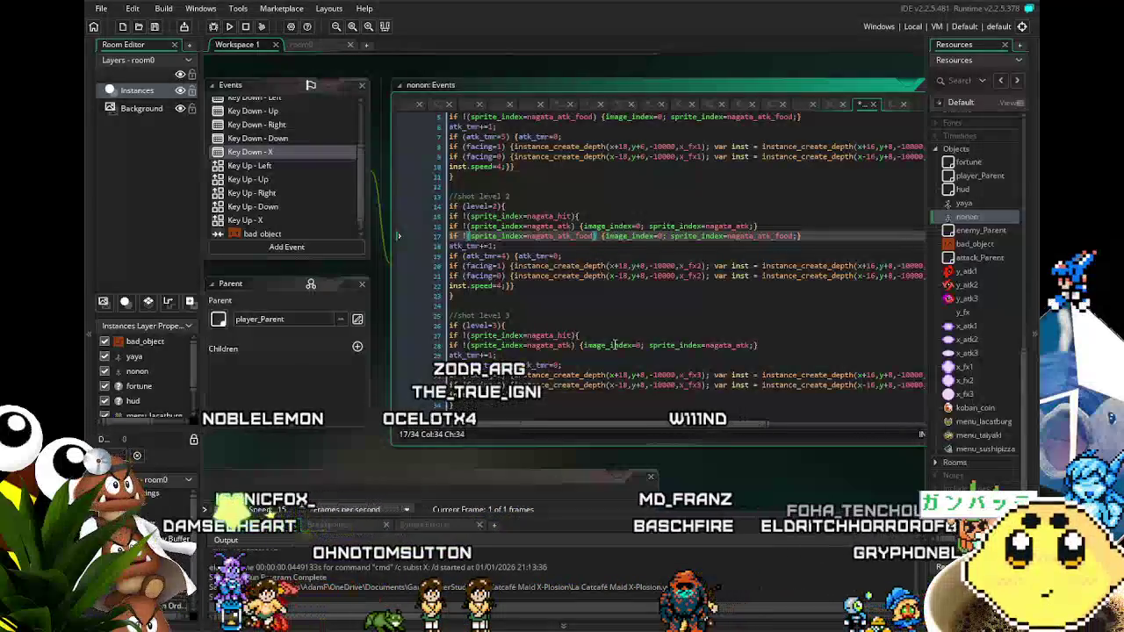
Duplicate shot level 3's attack line with nagata_atk_food.
left_click(761, 345)
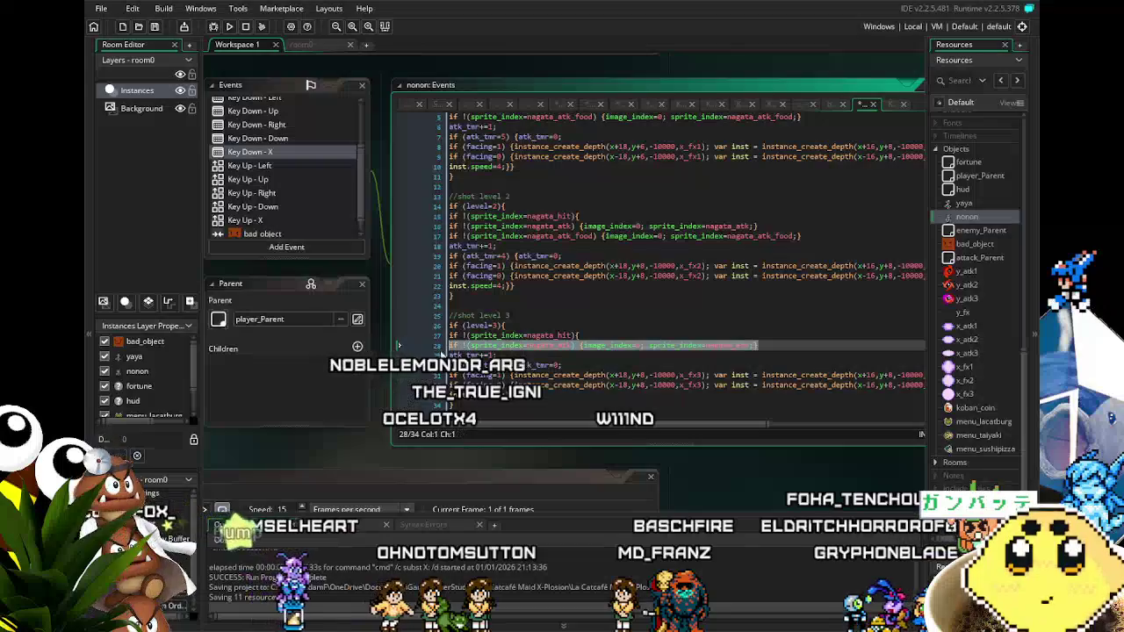
key("ctrl+d")
type("_f")
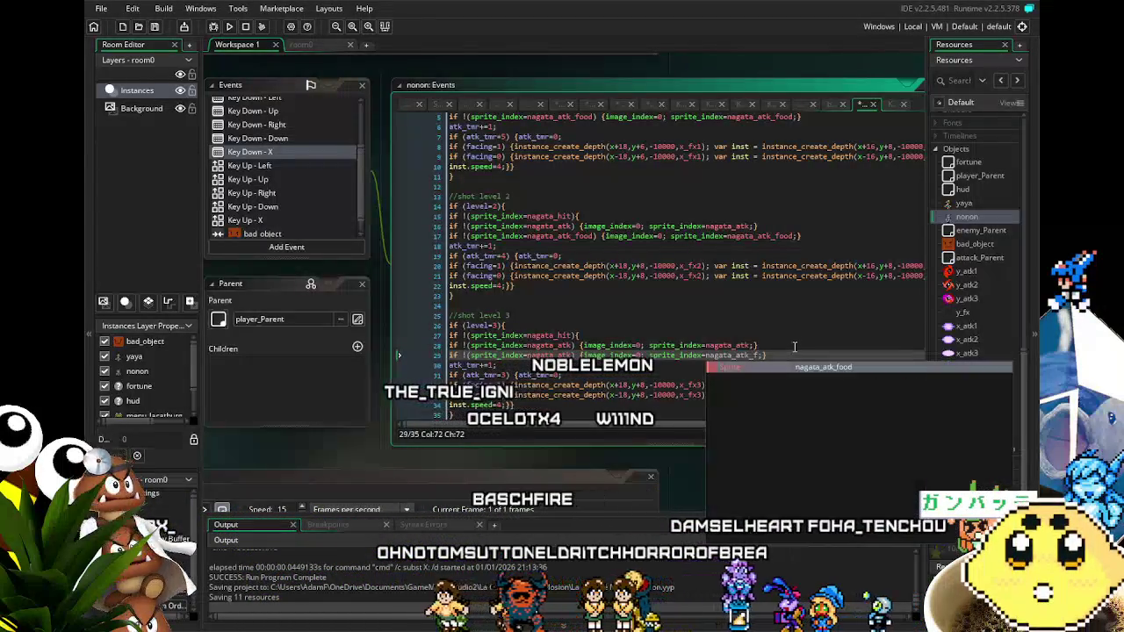
type("ood")
key("ctrl+Left")
key("ctrl+Left")
key("ctrl+Left")
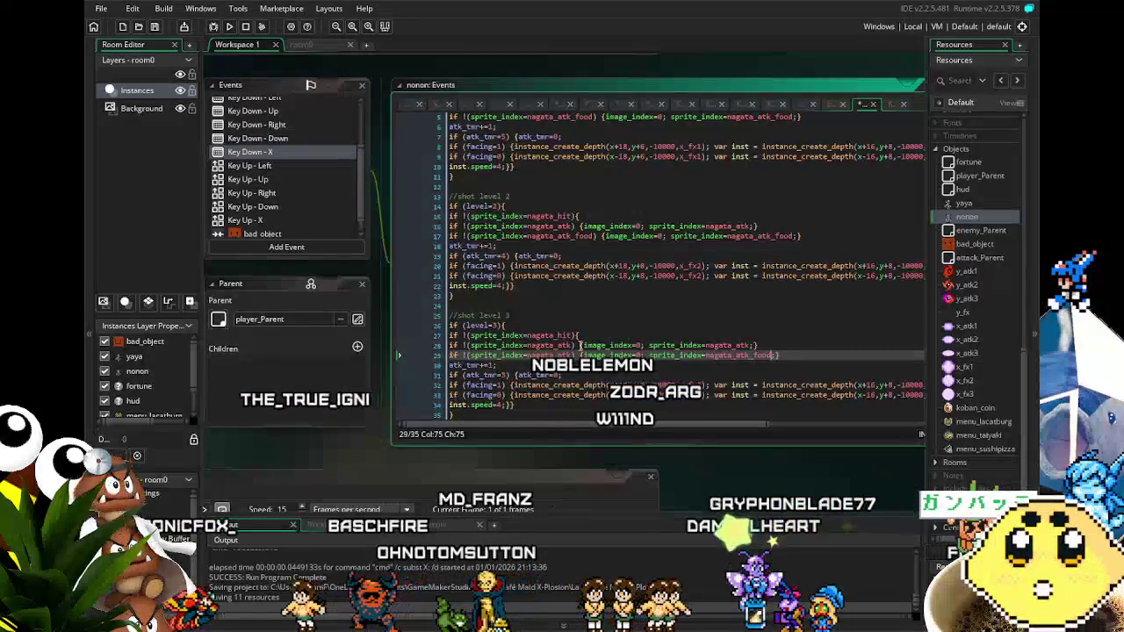
type("_food")
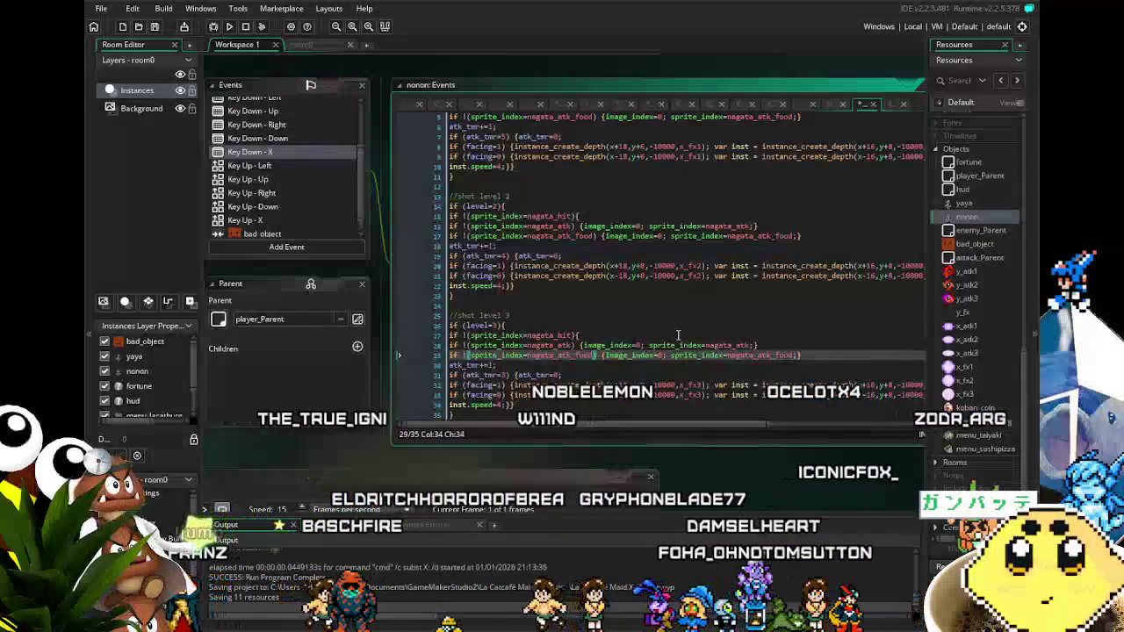
scroll(673, 270, "down", 1)
left_click(286, 167)
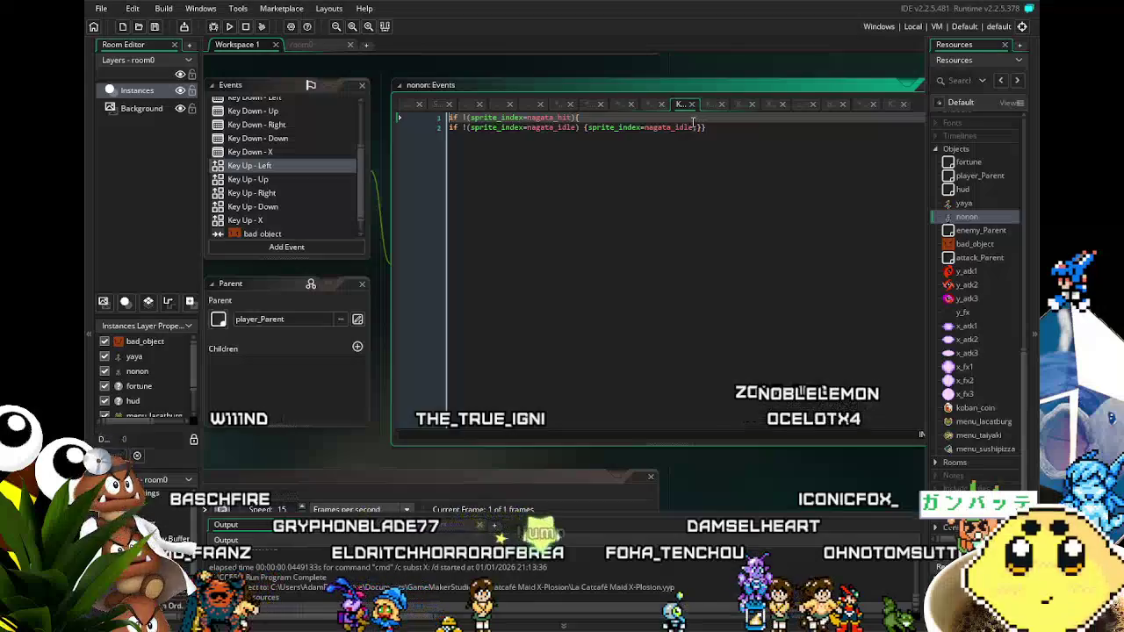
Copy Key Up - Left's line 2 into line 3, with both nagata_idle names changed to nagata_idle_food.
left_click_drag(707, 127, 450, 127)
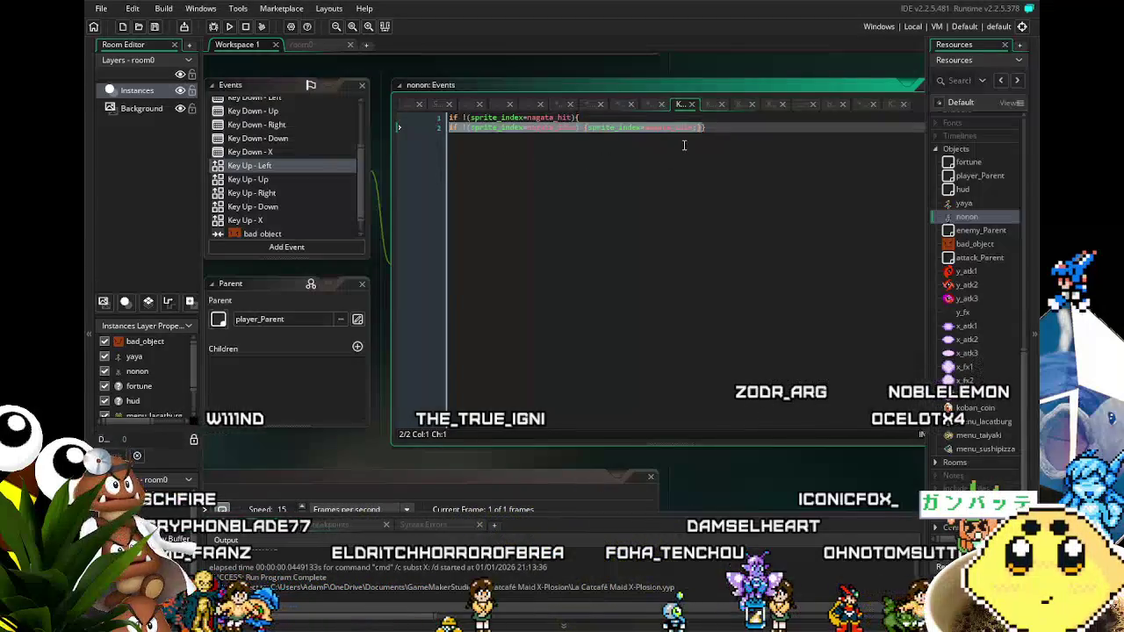
key("ctrl+c")
key("End")
key("Return")
key("ctrl+v")
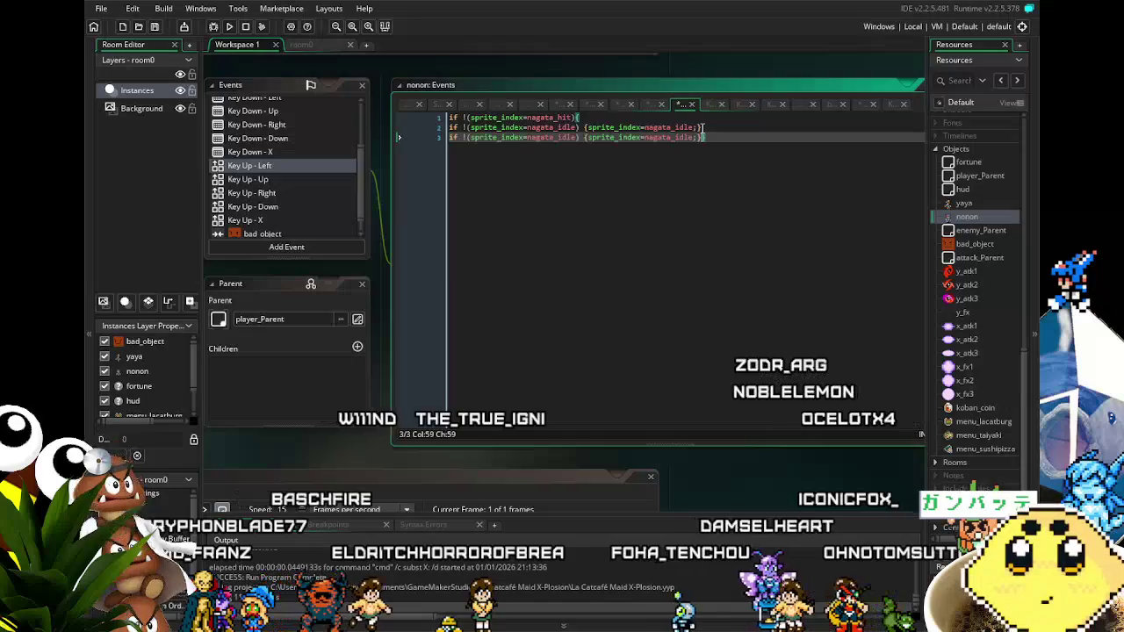
type("_food")
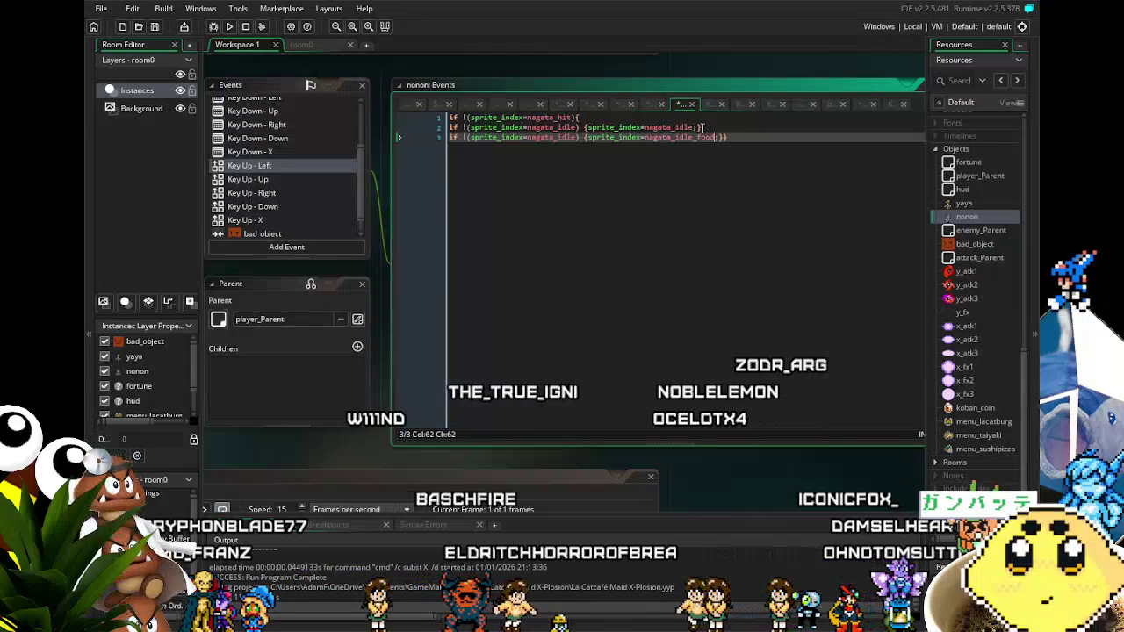
left_click(577, 137)
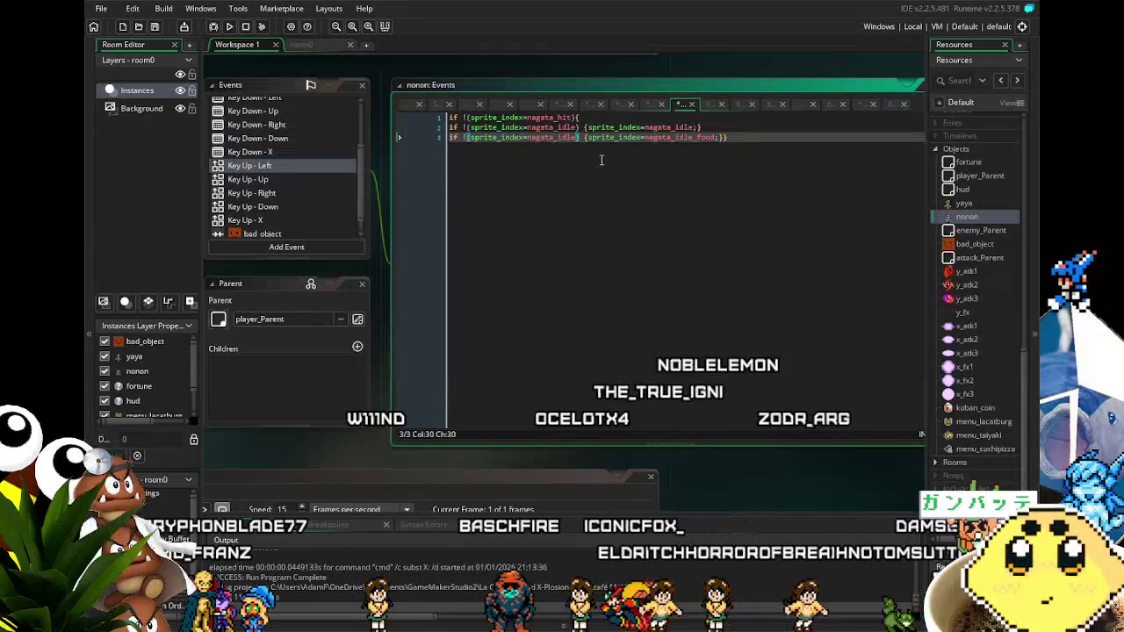
type("_food")
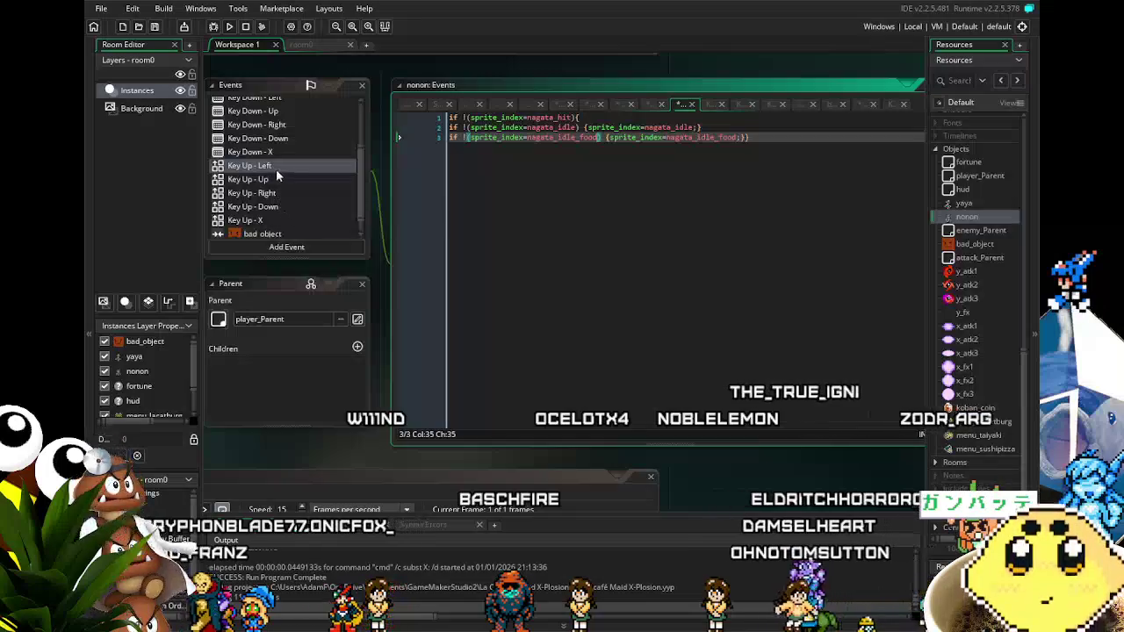
Add the same nagata_idle_food third line to nonon's Key Up - Up event.
left_click(283, 180)
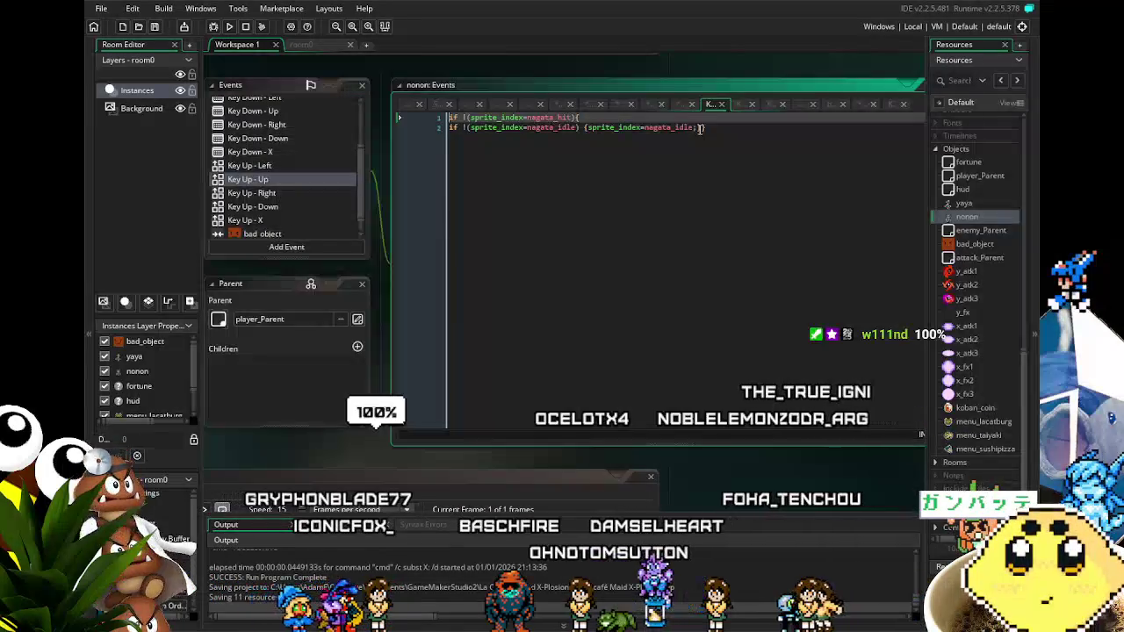
left_click_drag(700, 128, 413, 131)
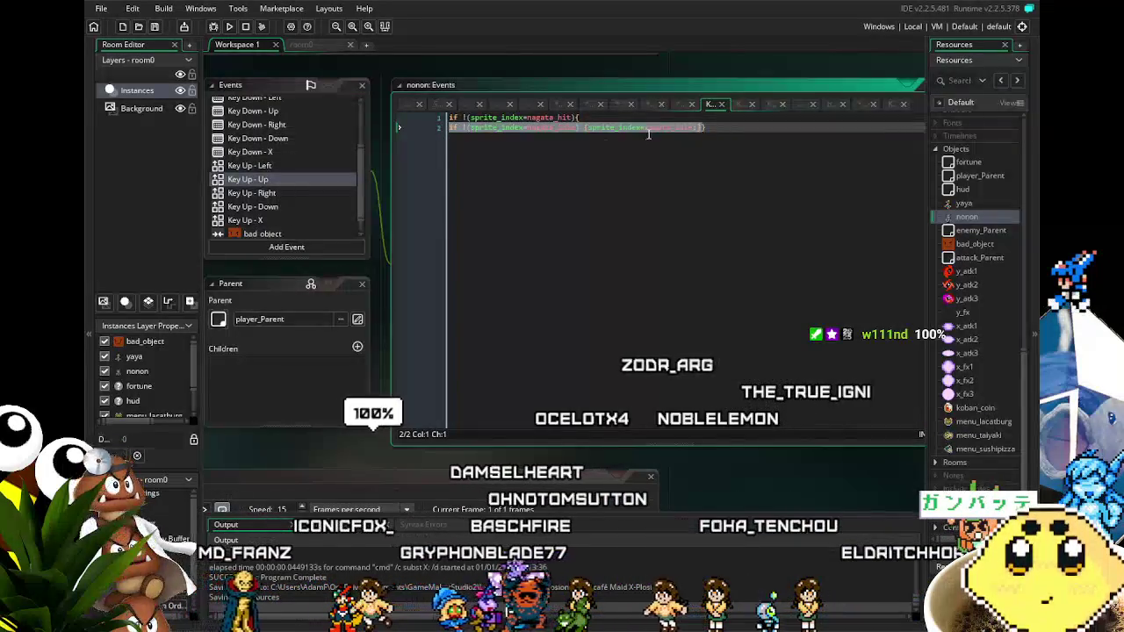
key("ctrl+v")
key("Return")
key("ctrl+v")
key("Left")
key("Left")
type("_food")
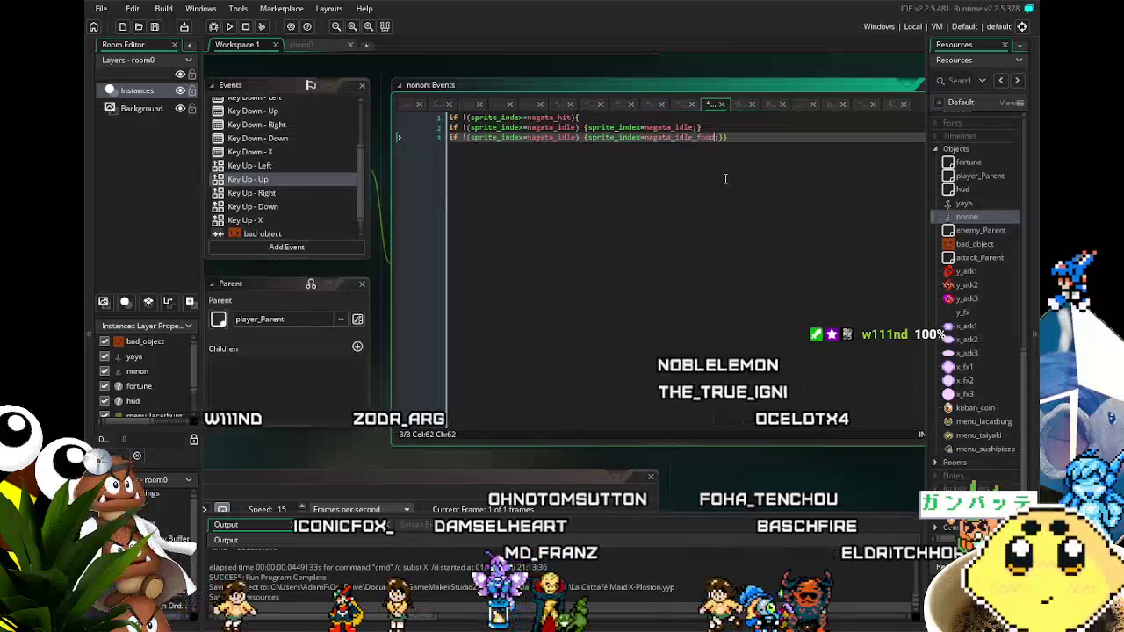
left_click(578, 138)
type("_food")
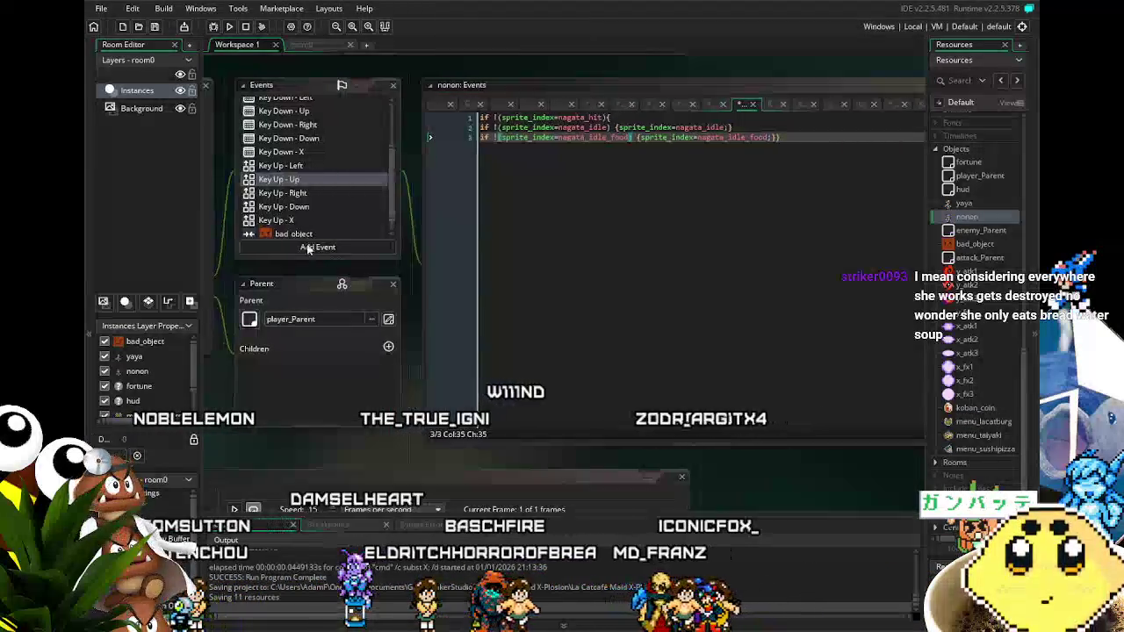
left_click(283, 192)
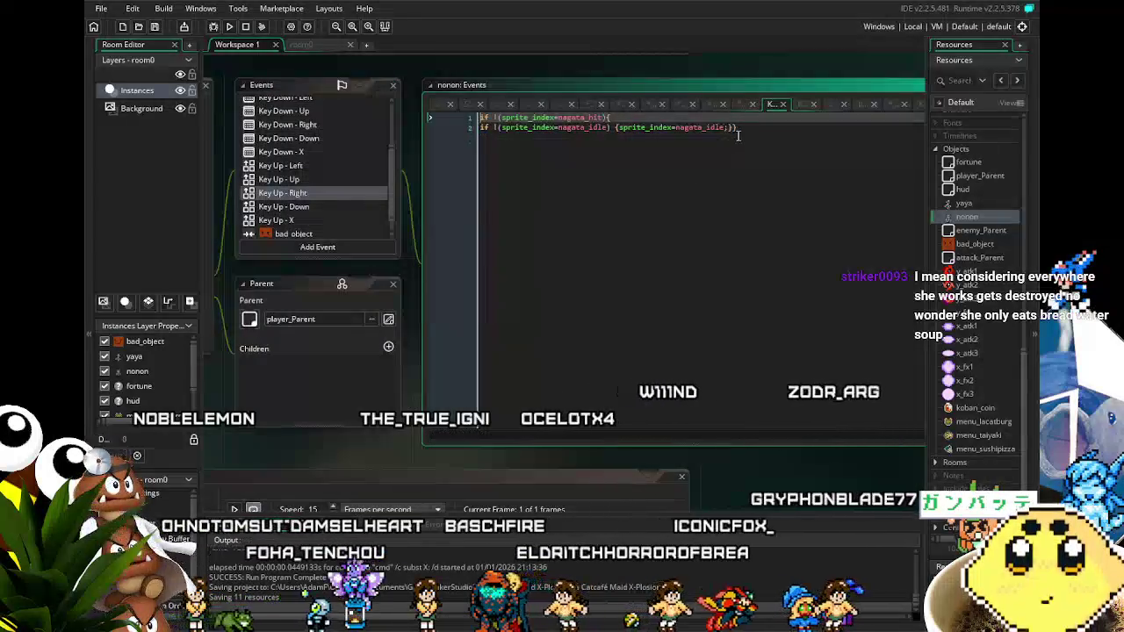
Paste line 2 of Key Up - Right as line 3, using nagata_idle_food in it.
left_click_drag(738, 127, 401, 151)
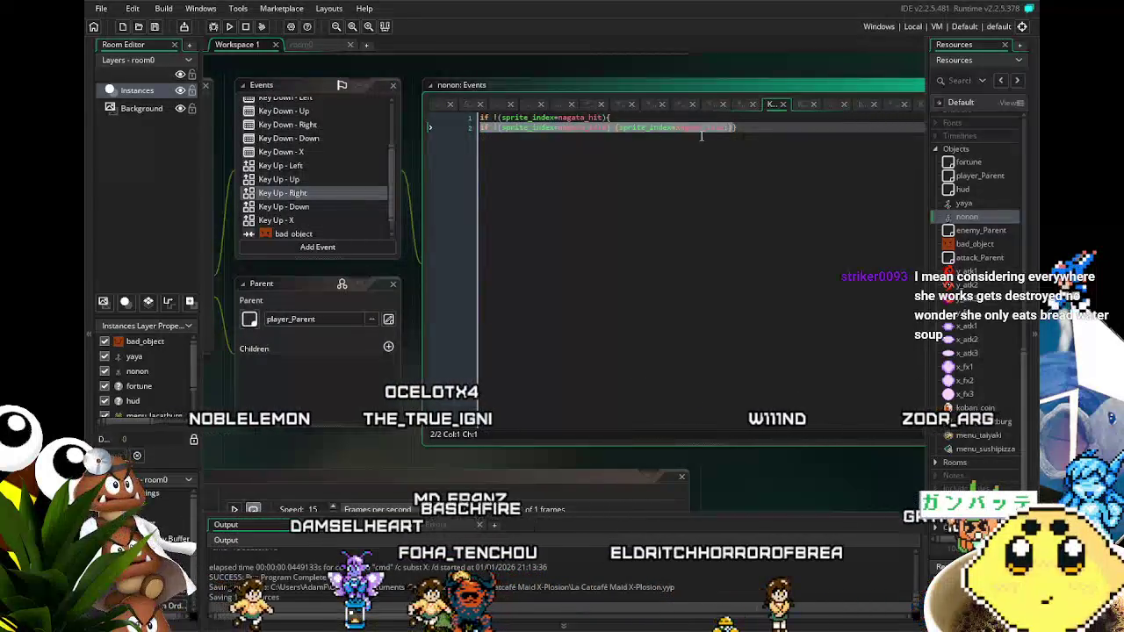
key("ctrl+v")
key("Return")
key("ctrl+v")
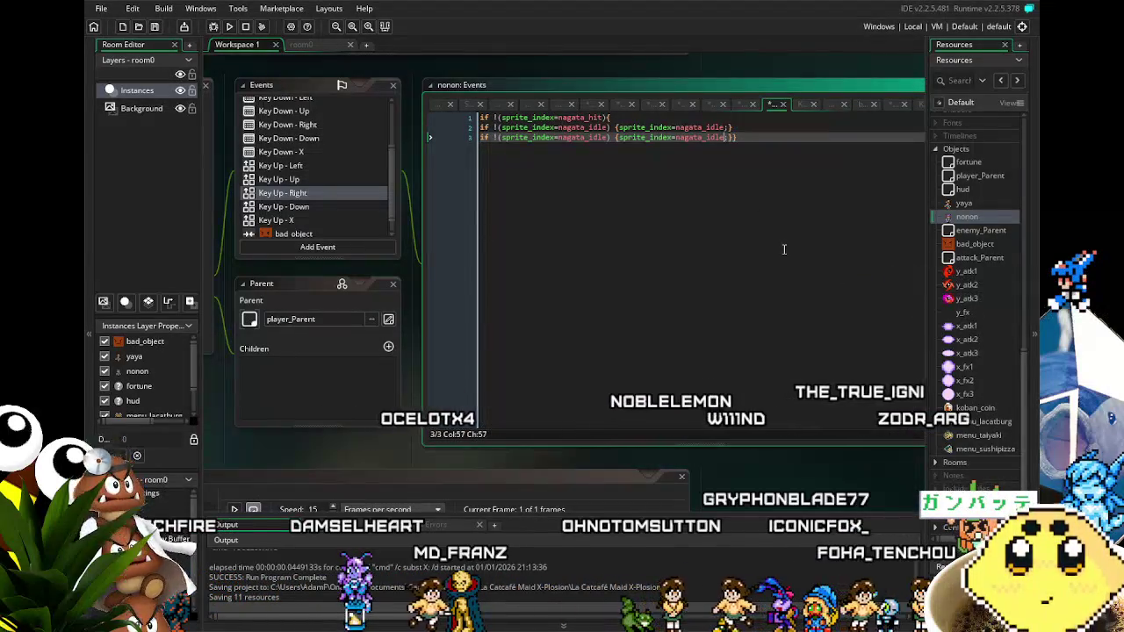
type("_food")
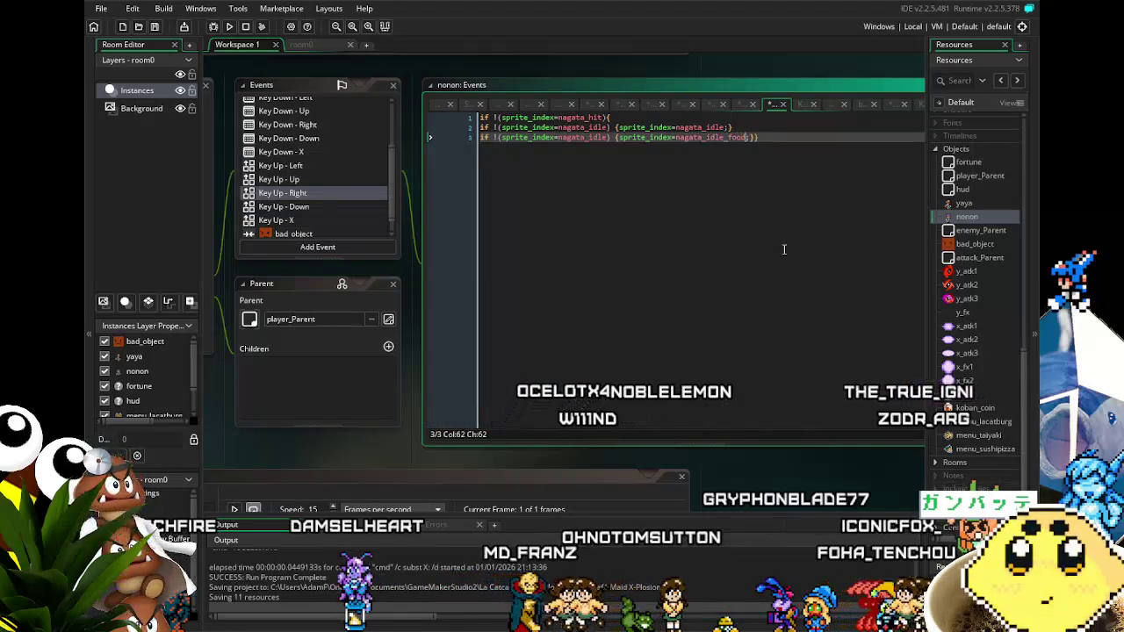
type("_food")
key("End")
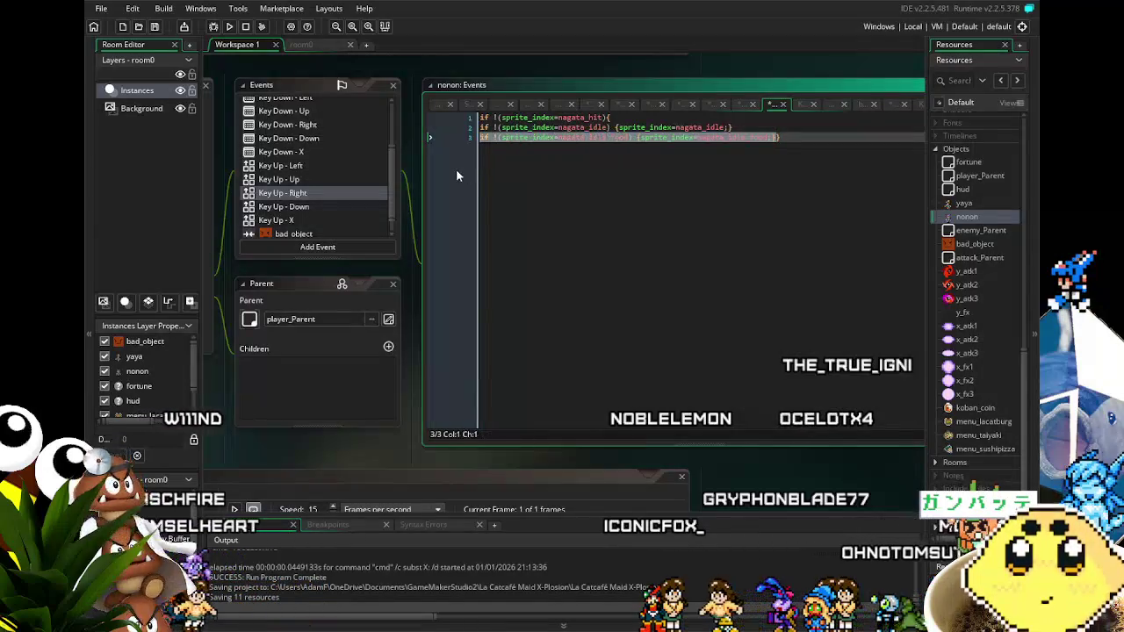
key("Right")
Duplicate Key Up - Down's line 2 into a third line and start renaming it to food.
left_click(317, 209)
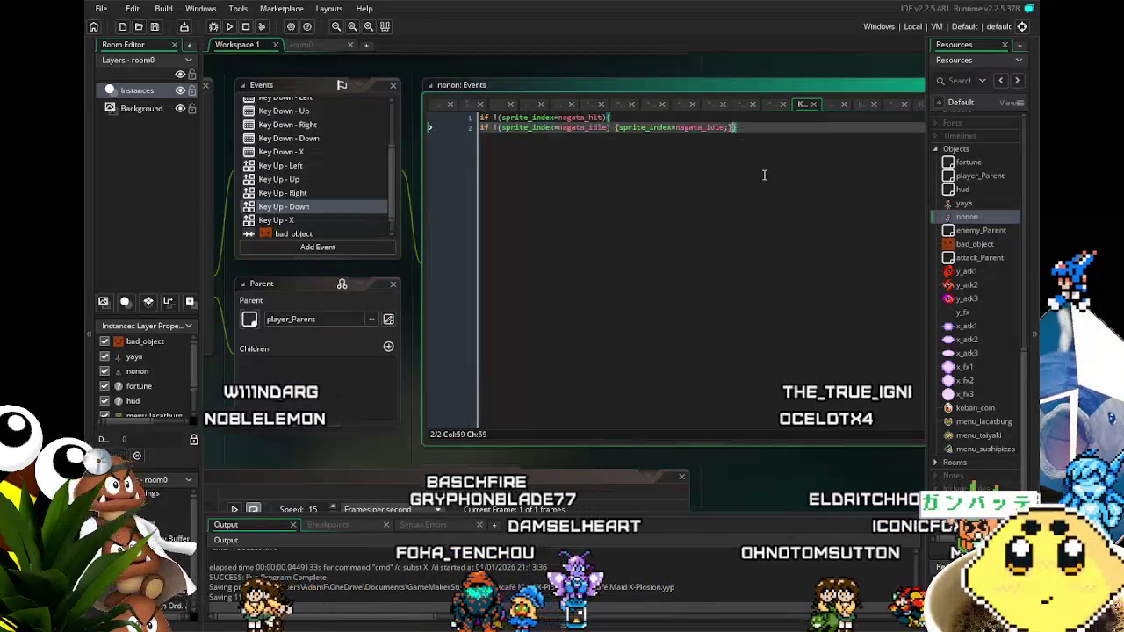
key("ctrl+d")
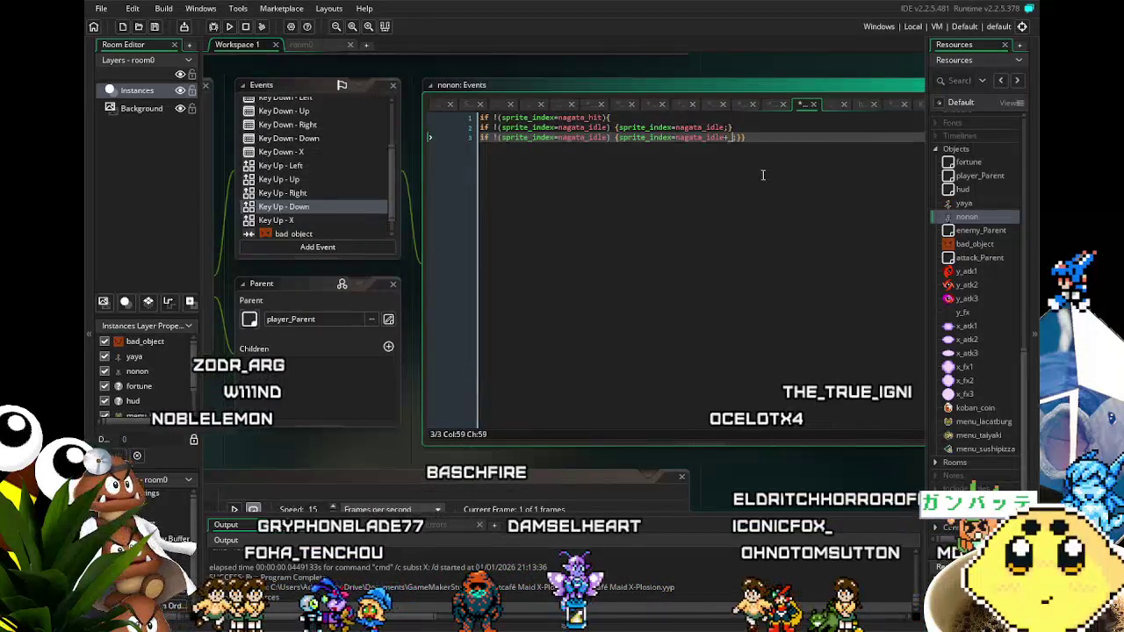
type("ood")
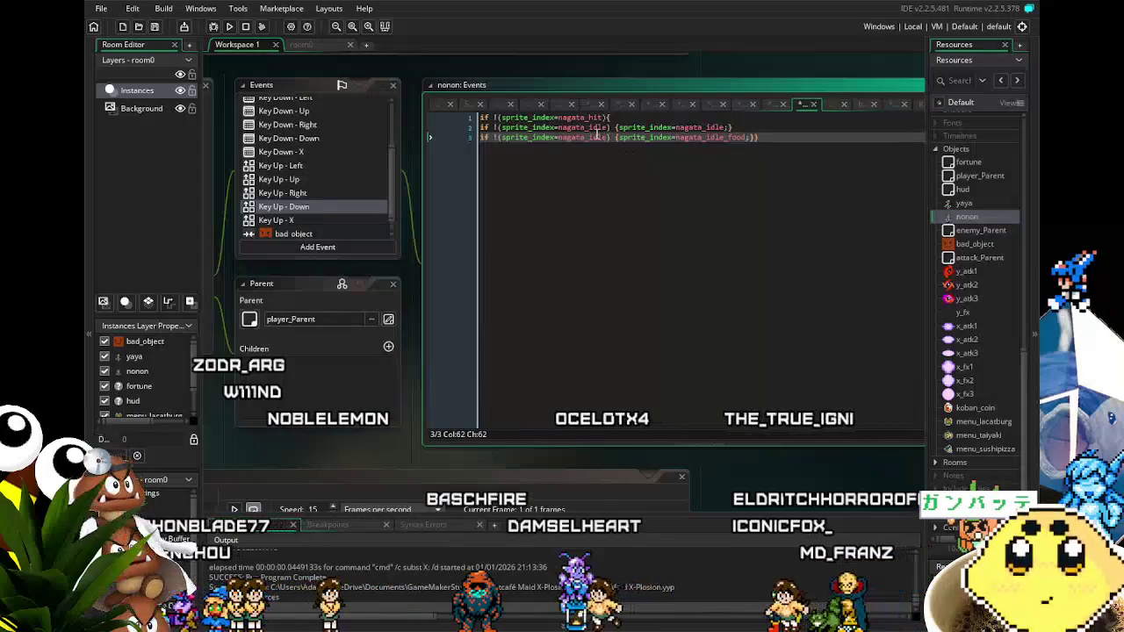
Duplicate Key Up - X's line 1 and change its condition to check nagata_atk_food.
left_click(275, 220)
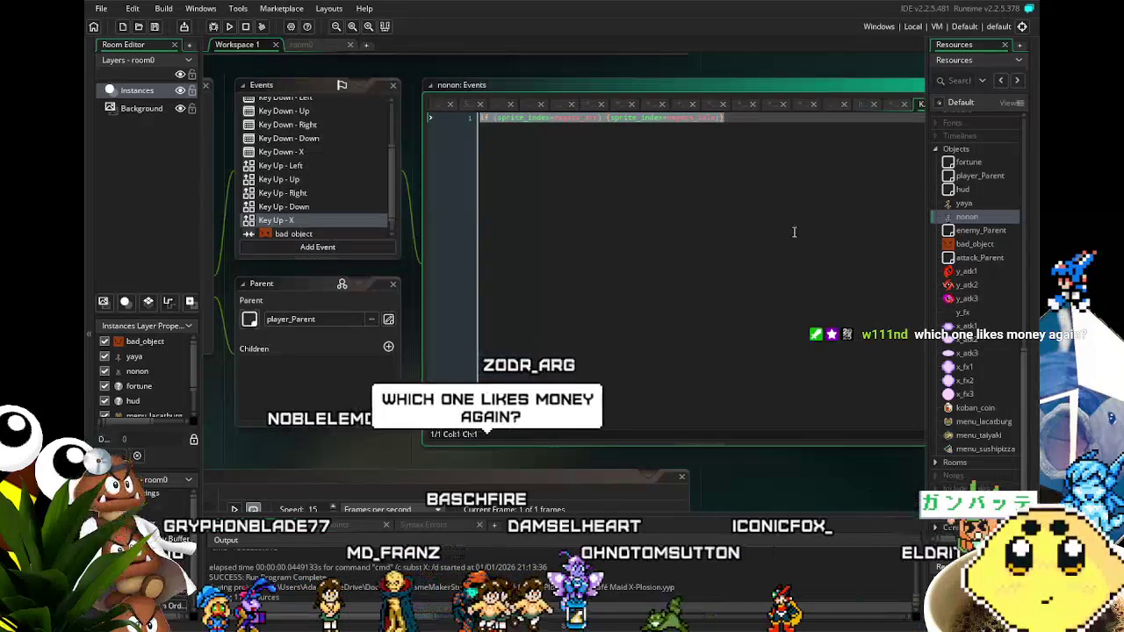
key("ctrl+d")
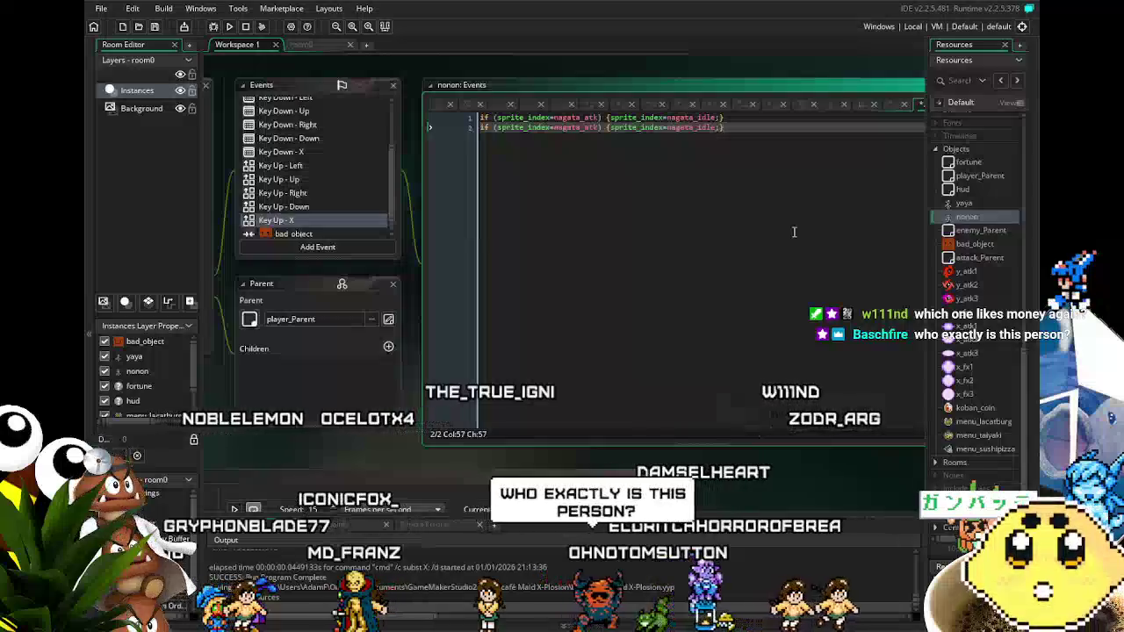
left_click(598, 128)
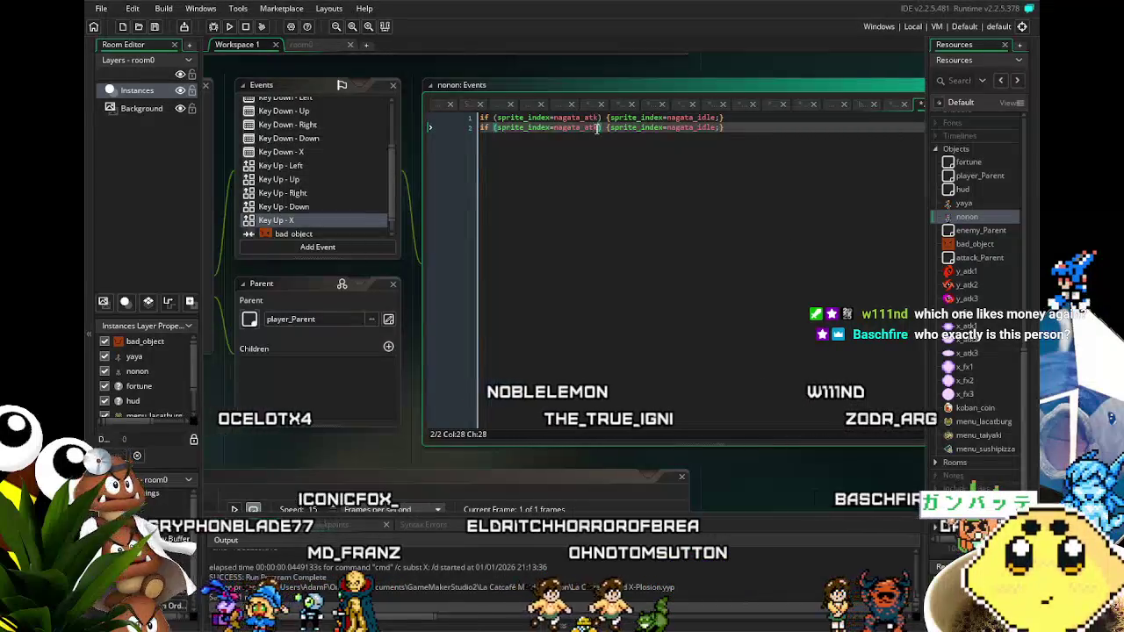
type("_food")
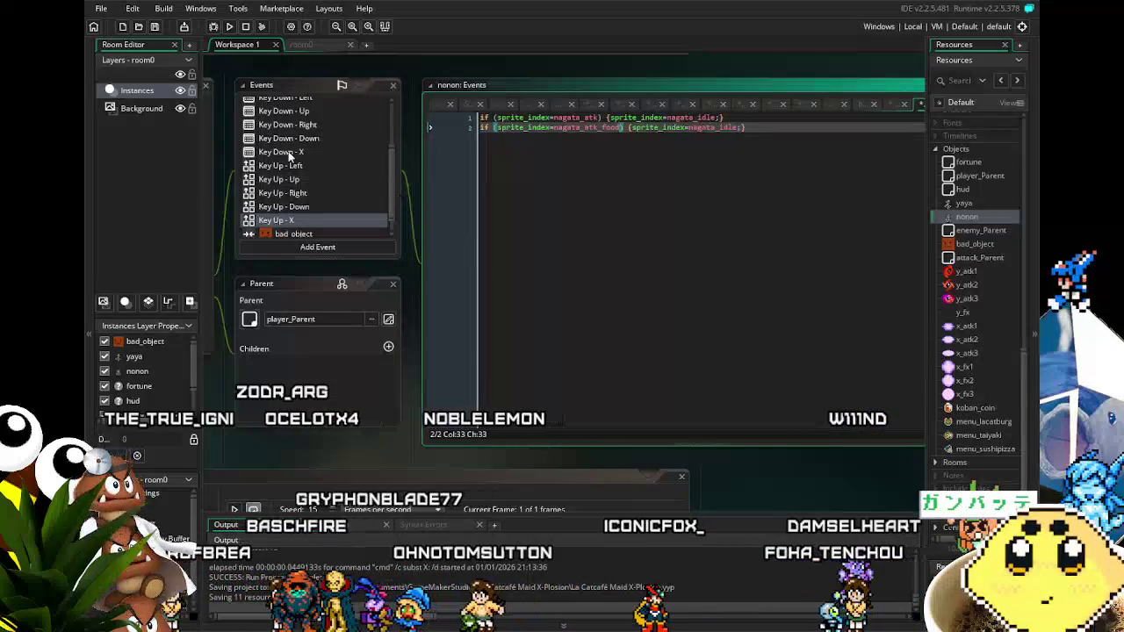
scroll(317, 176, "down", 1)
left_click(316, 216)
Open nonon's Animation End event, then play the Kodocha Sana Rap video on YouTube.
left_click(323, 231)
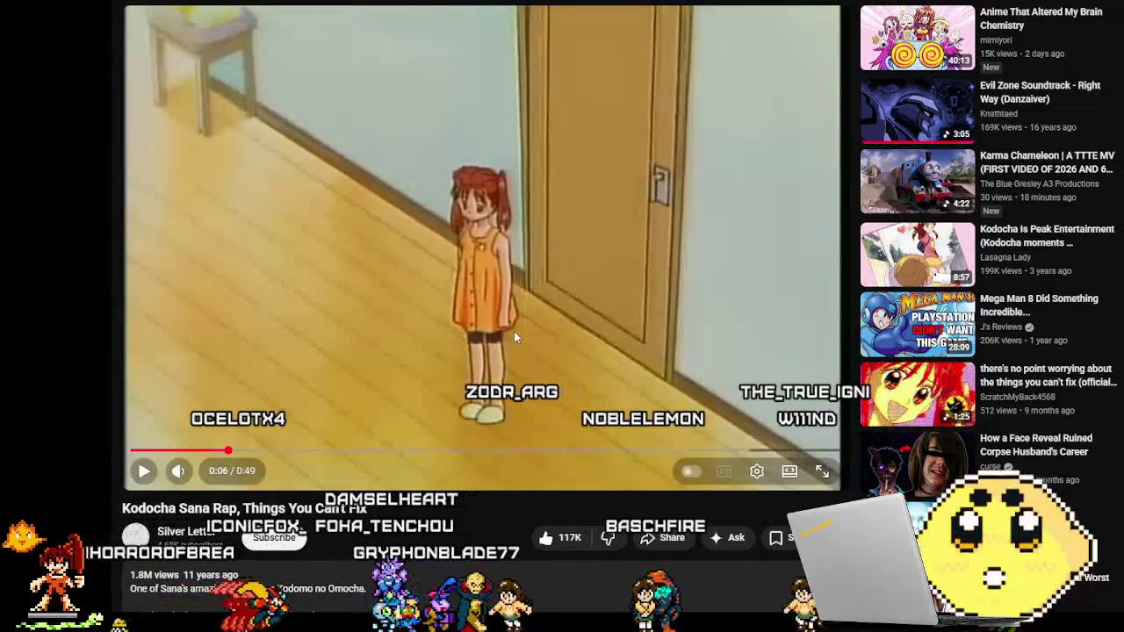
left_click(514, 331)
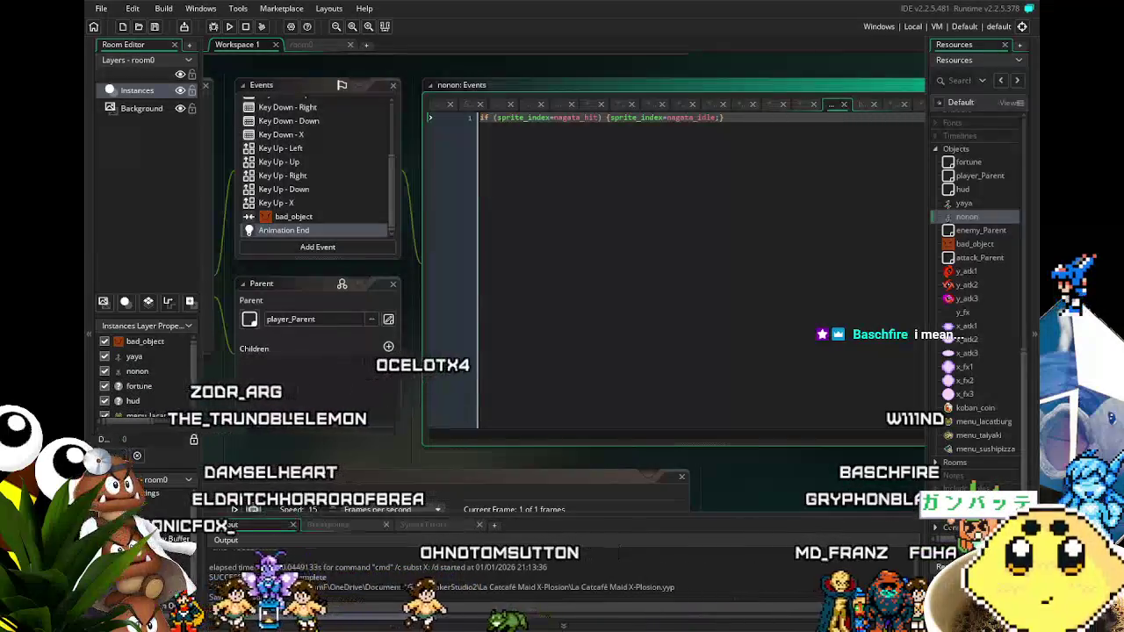
Save the project with Ctrl+S, storing all 11 changed resources.
key("ctrl+s")
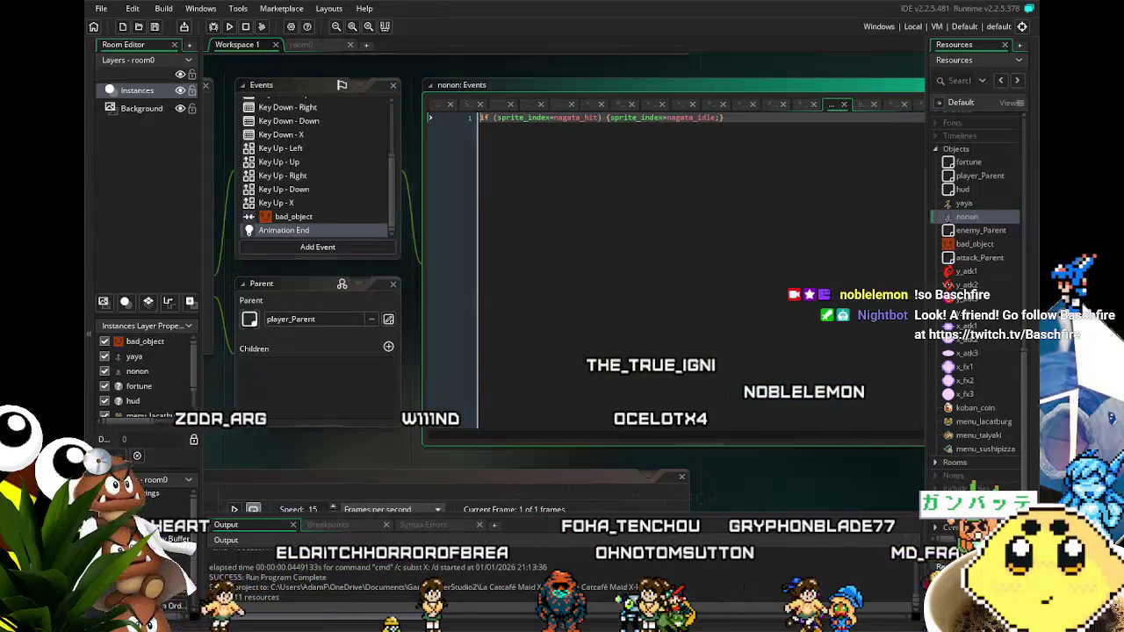
Glance at nonon's Create and Alarm 0 code, then run the game to test it.
left_click_drag(357, 454, 462, 445)
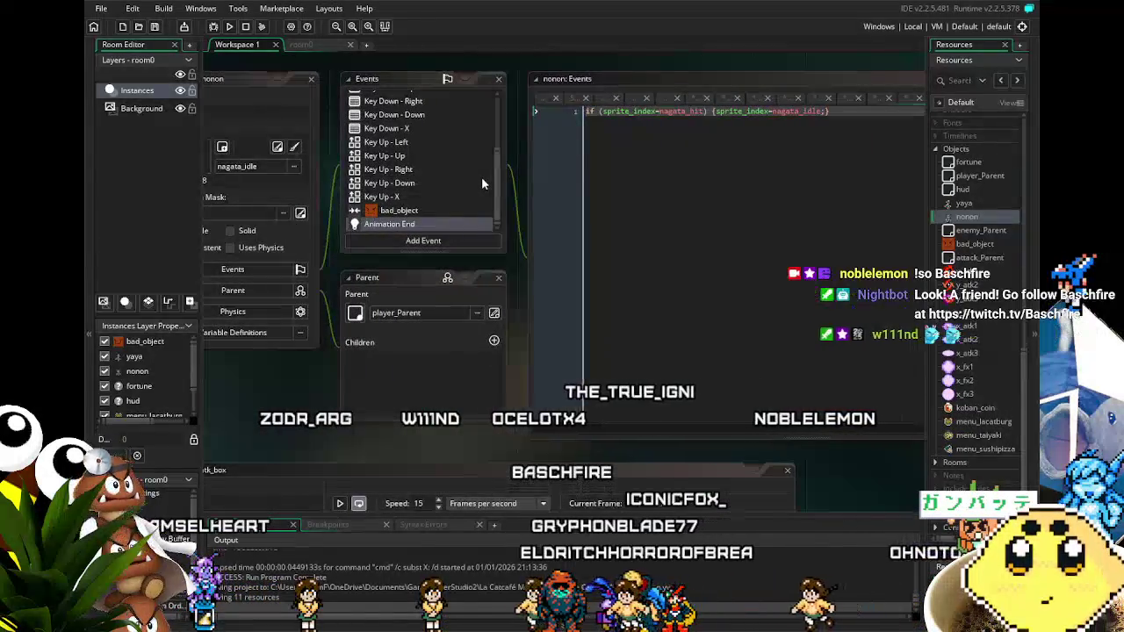
scroll(445, 202, "up", 5)
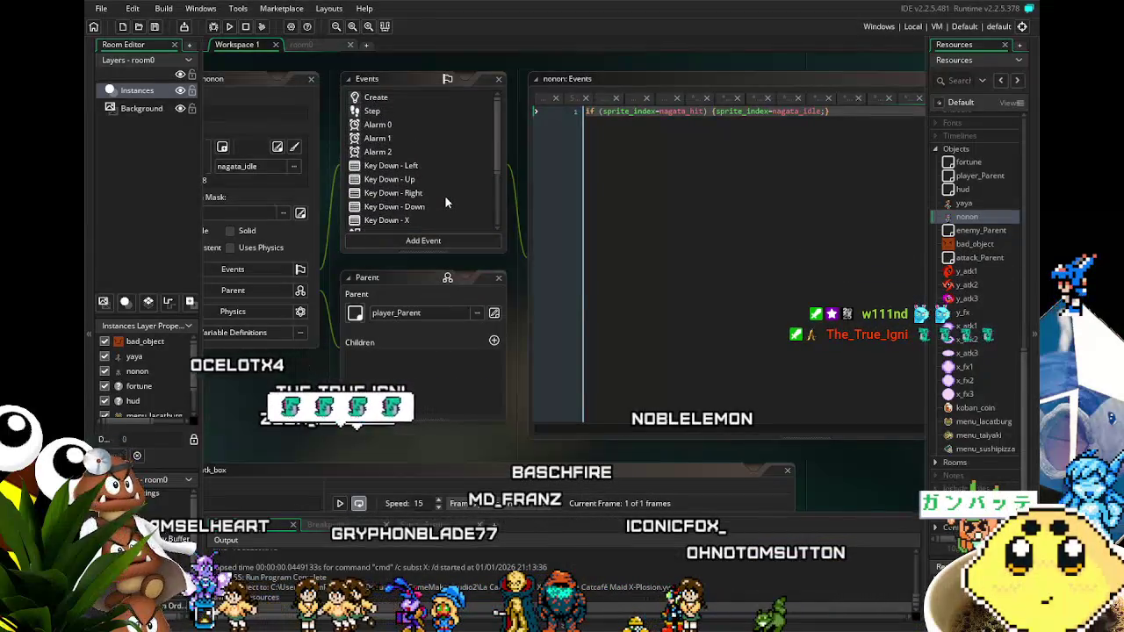
left_click(384, 99)
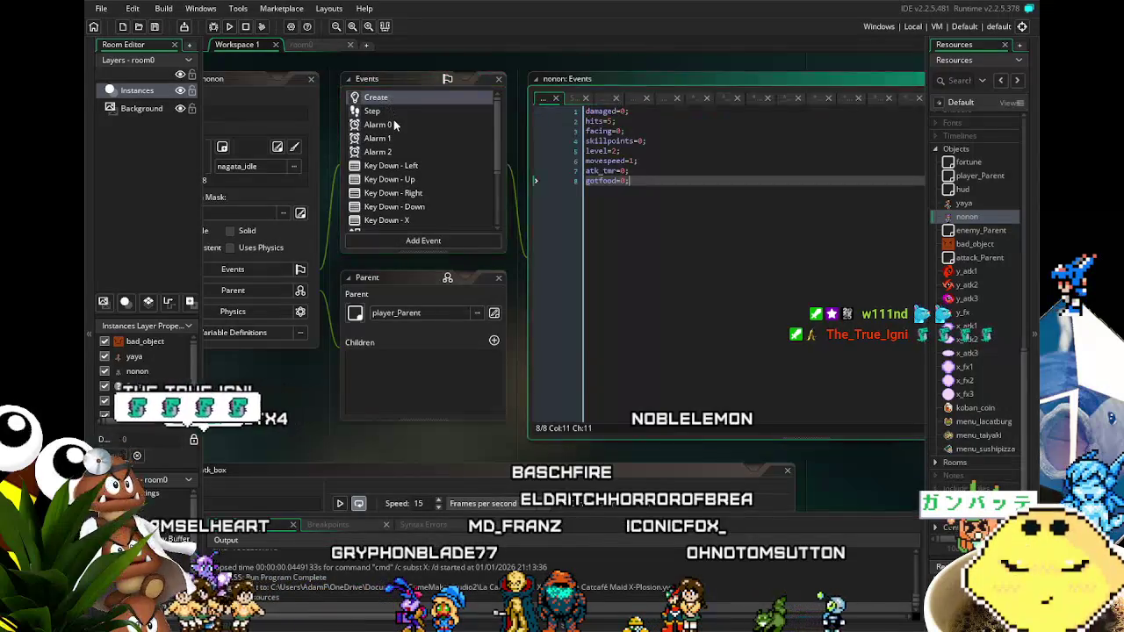
left_click(394, 125)
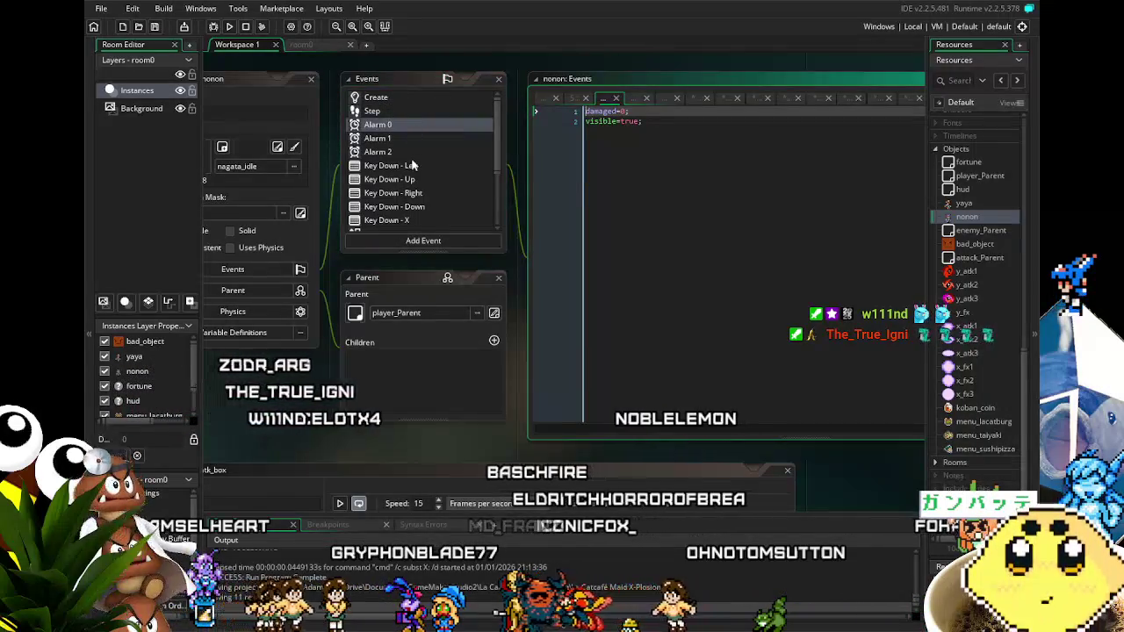
left_click(231, 27)
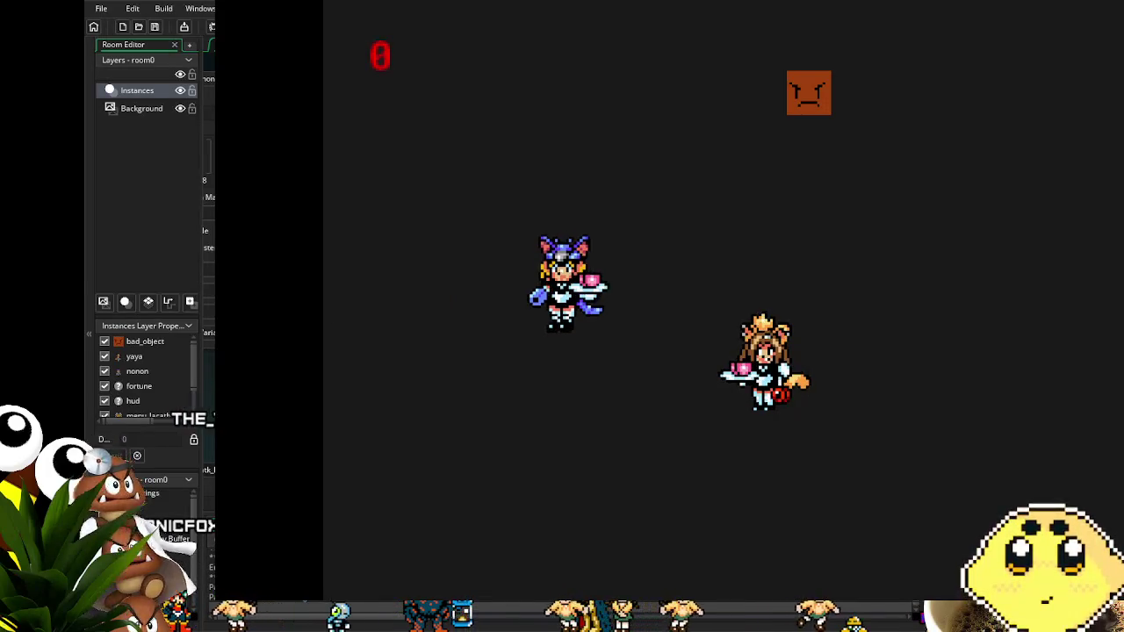
Close the test game with Escape and open the yoneda_atk sprite from the Resources tree.
key("Escape")
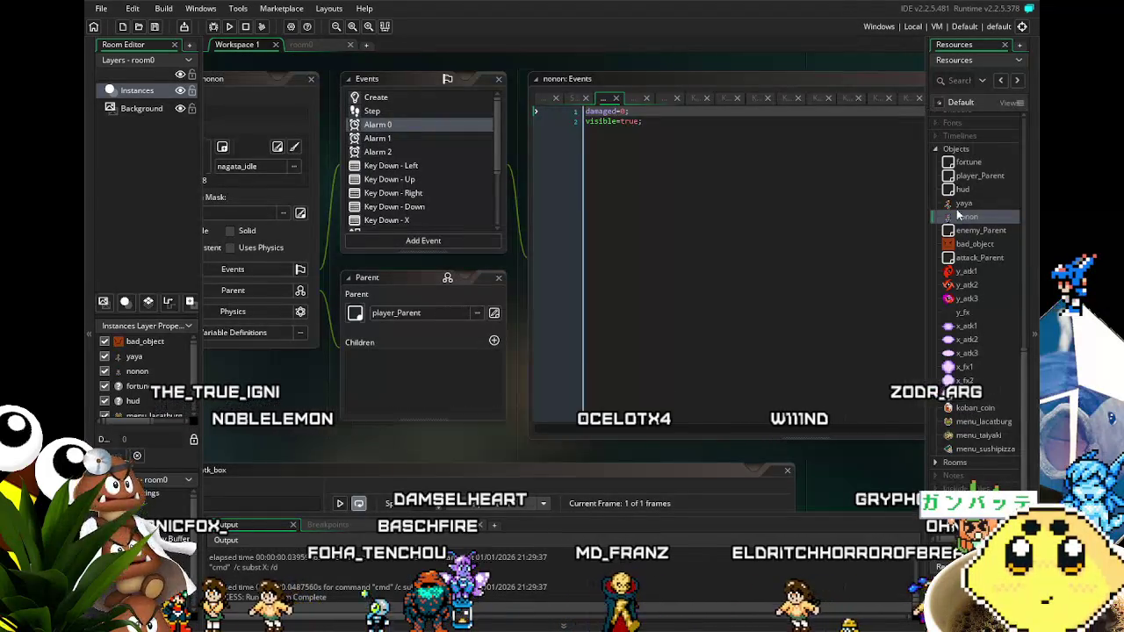
scroll(992, 185, "up", 5)
scroll(993, 185, "up", 8)
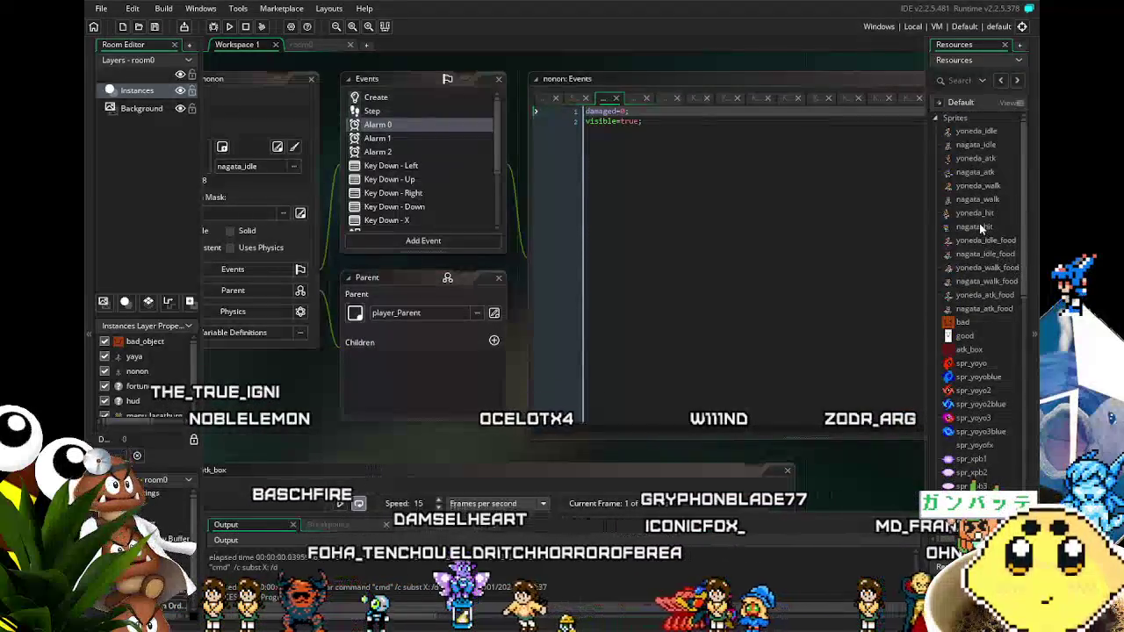
double_click(979, 159)
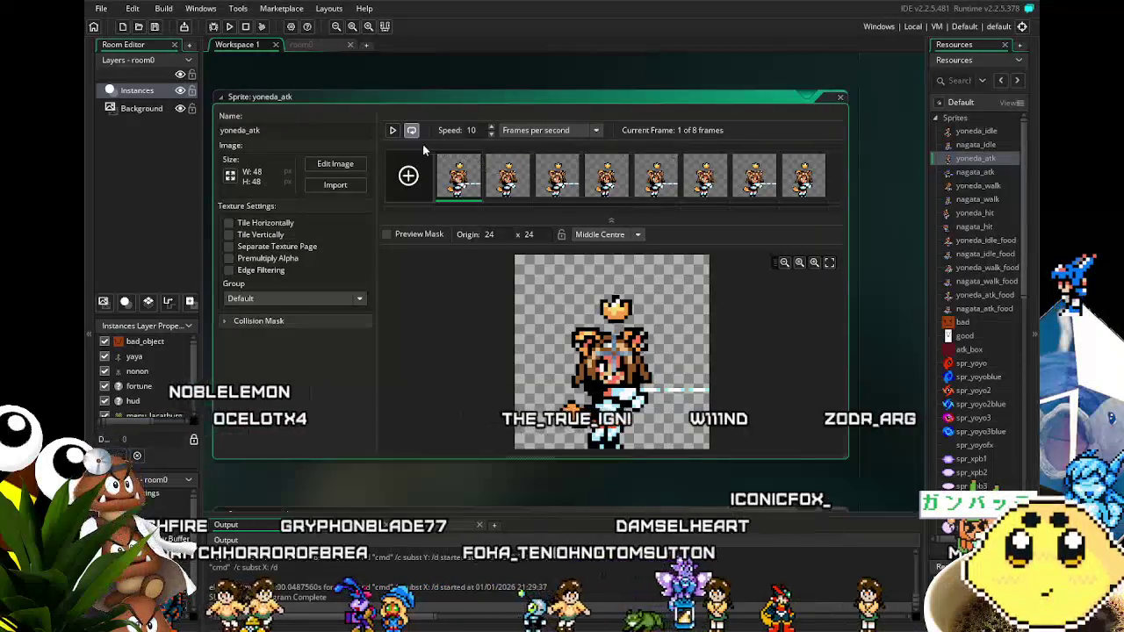
Preview the yoneda_atk animation and set yoneda_atk_food's speed to 10 frames per second.
left_click(394, 131)
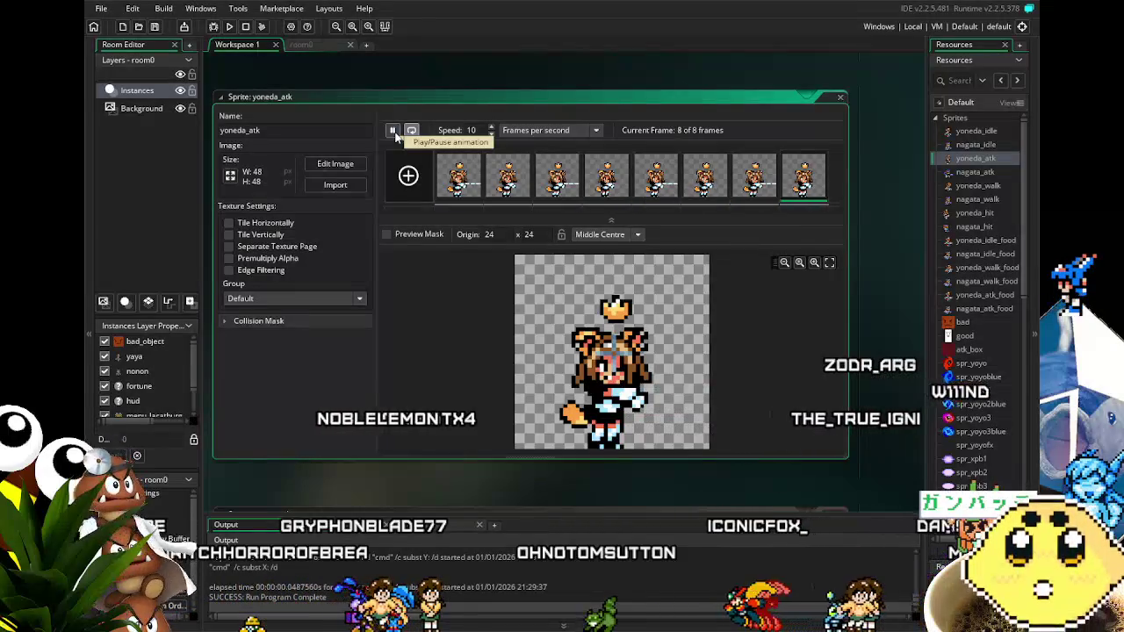
left_click(394, 131)
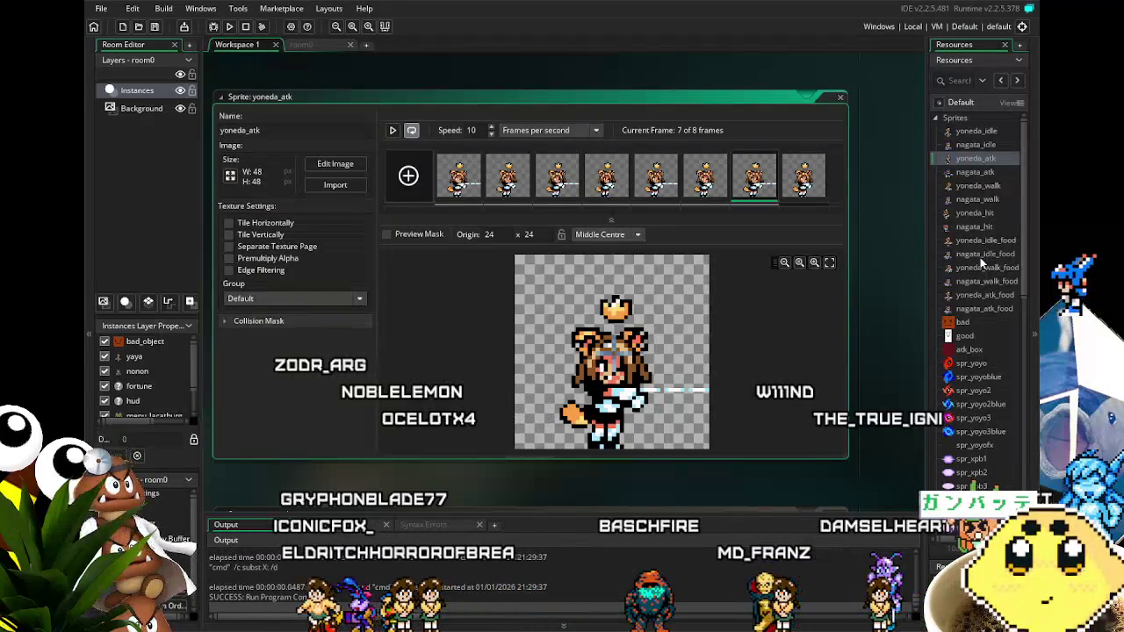
double_click(974, 296)
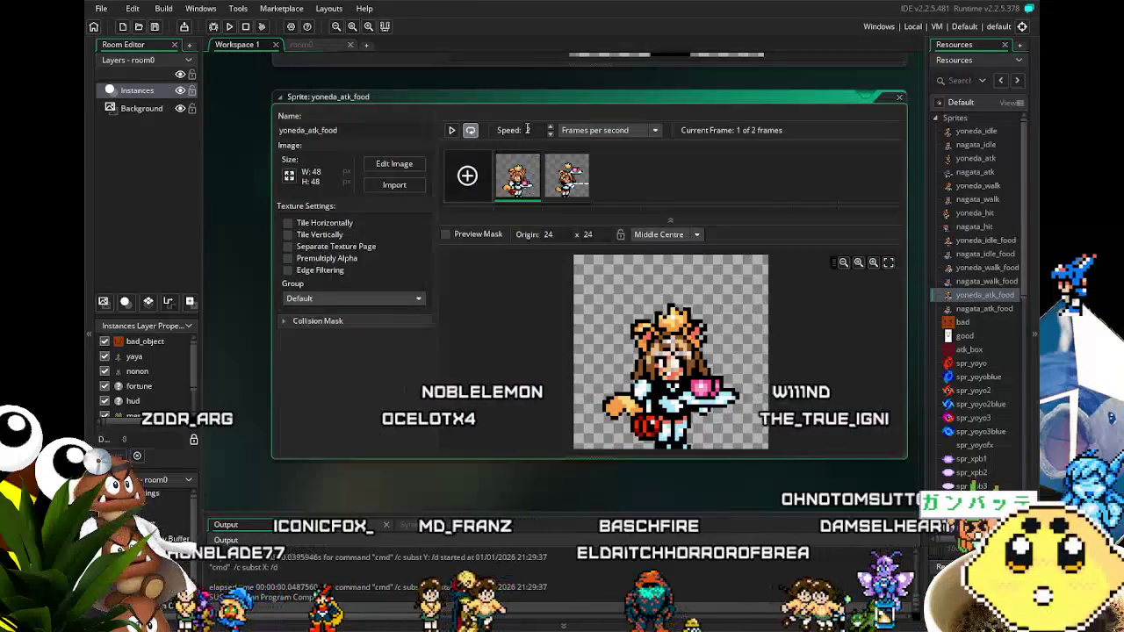
double_click(528, 130)
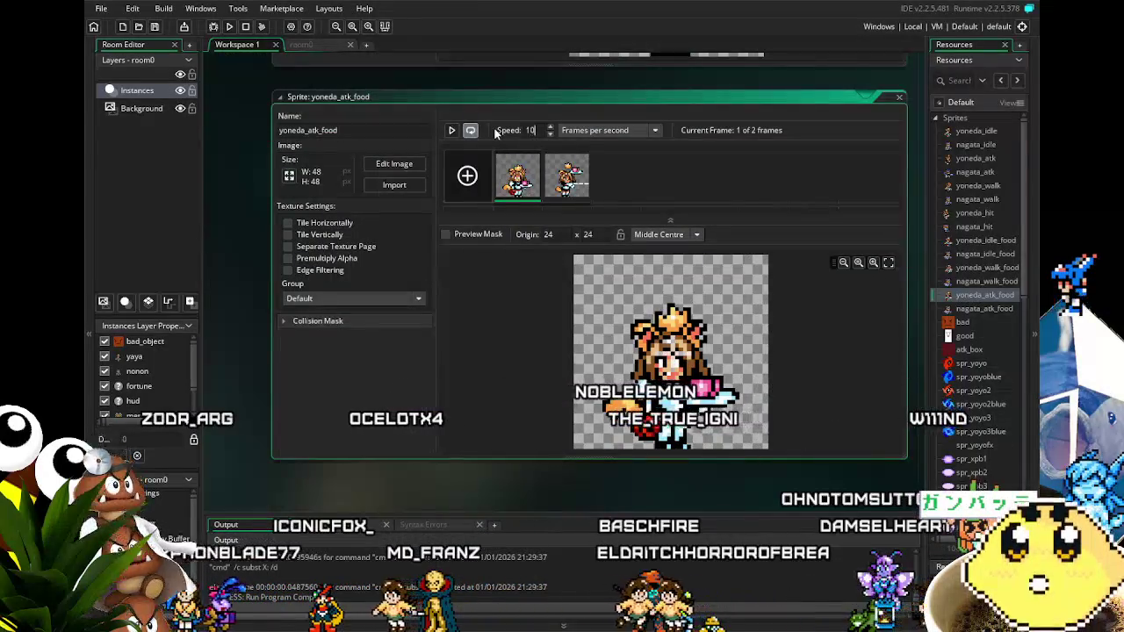
type("10")
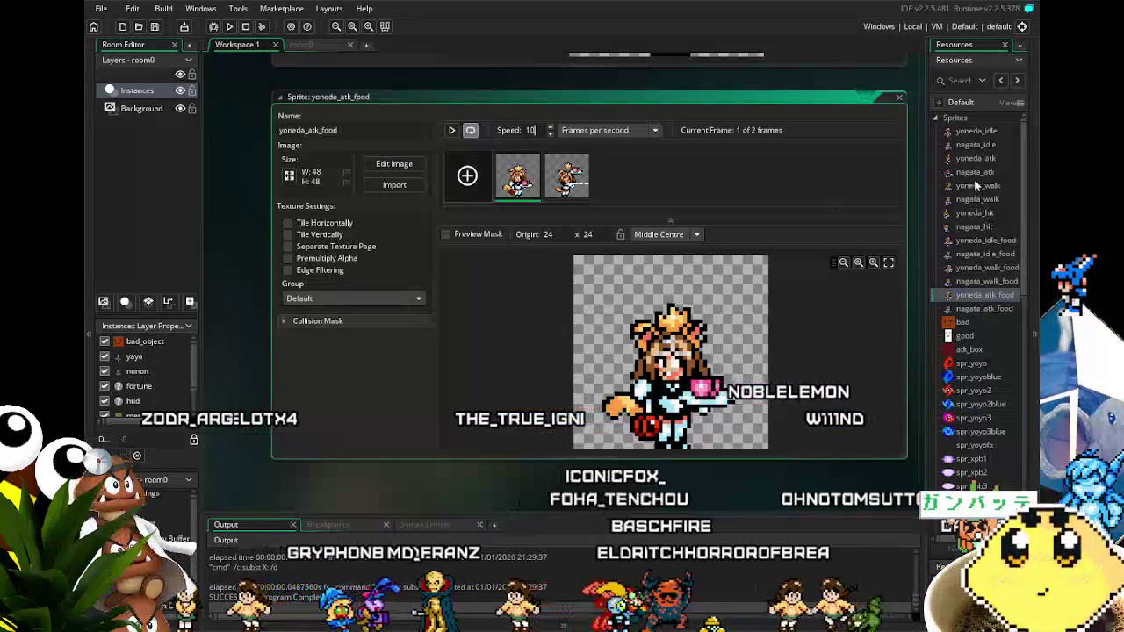
Compare yoneda_atk_food's frames against yoneda_atk and nagata_atk_food.
left_click(974, 160)
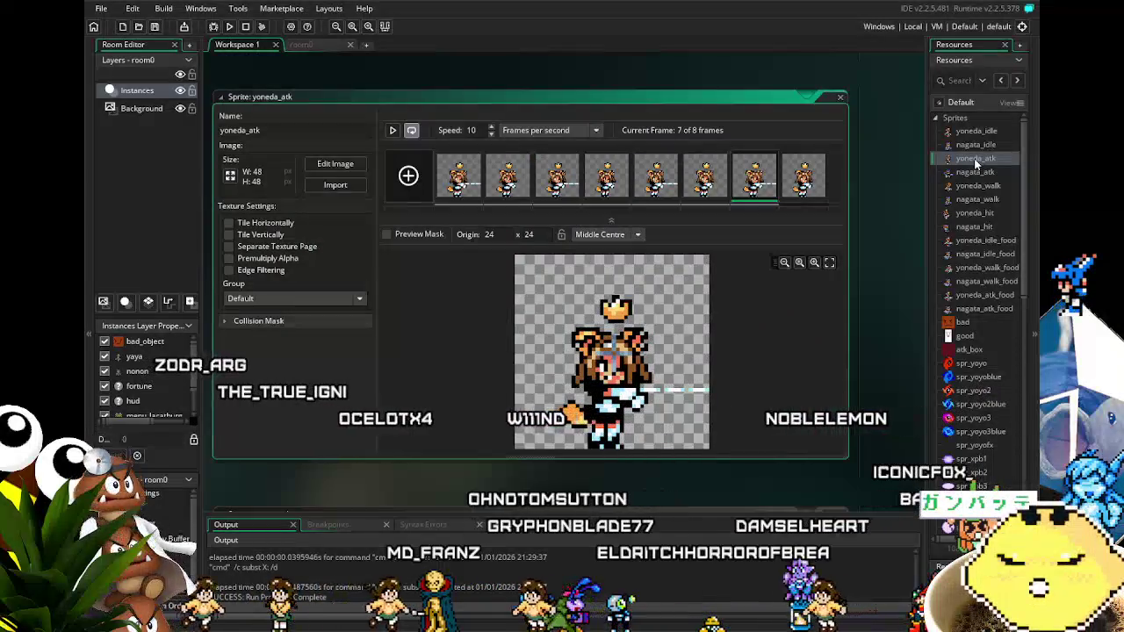
scroll(584, 175, "down", 1)
scroll(584, 175, "up", 1)
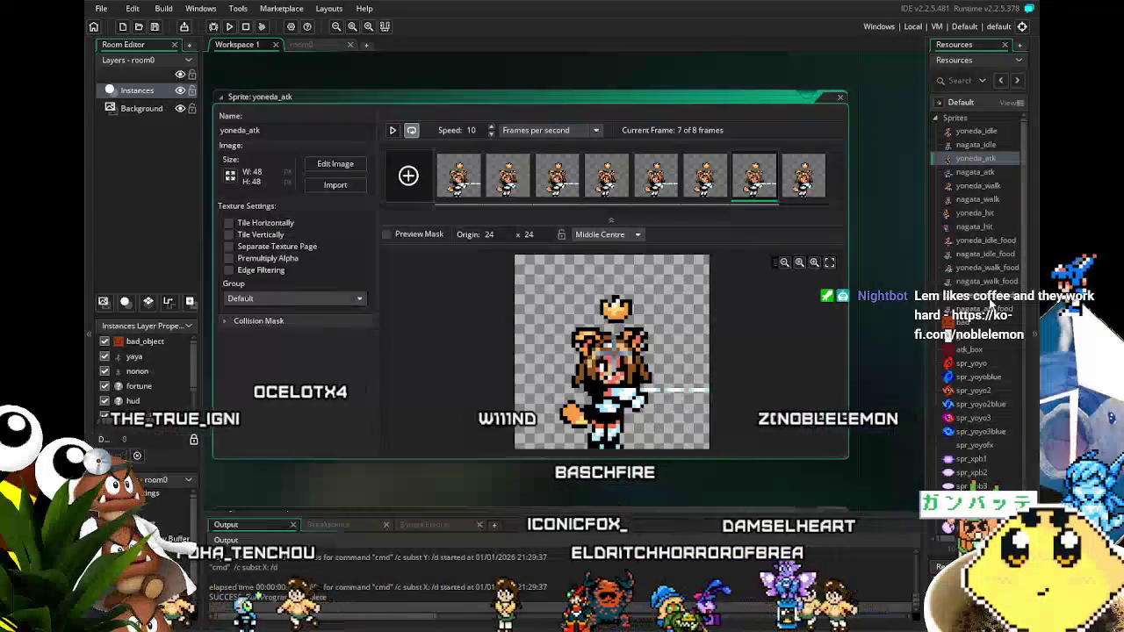
double_click(984, 295)
left_click(567, 176)
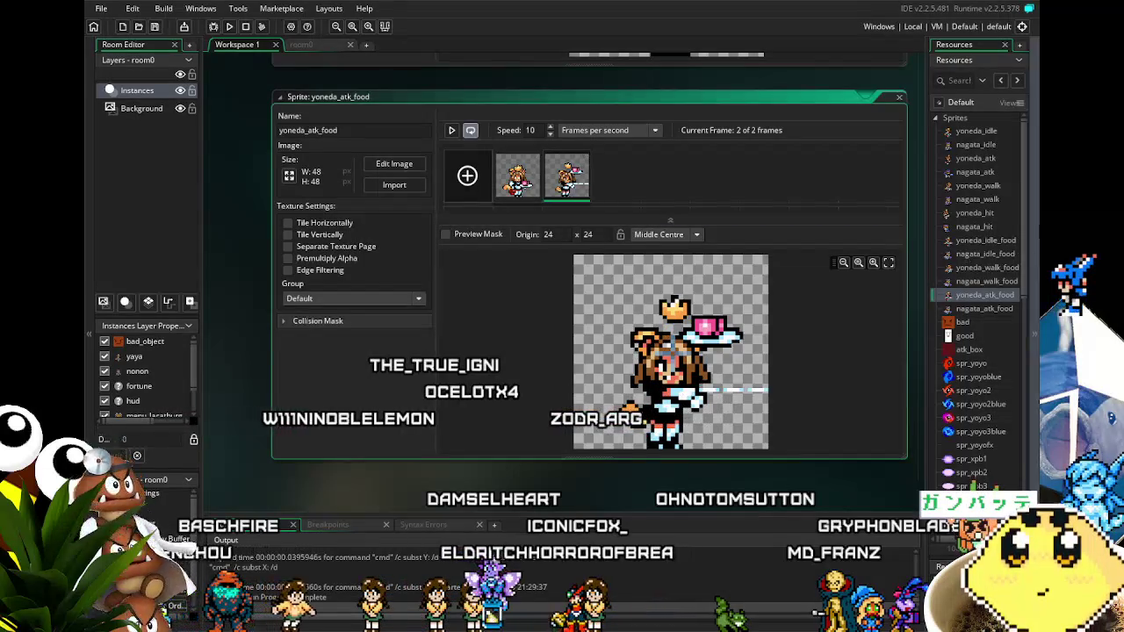
double_click(974, 158)
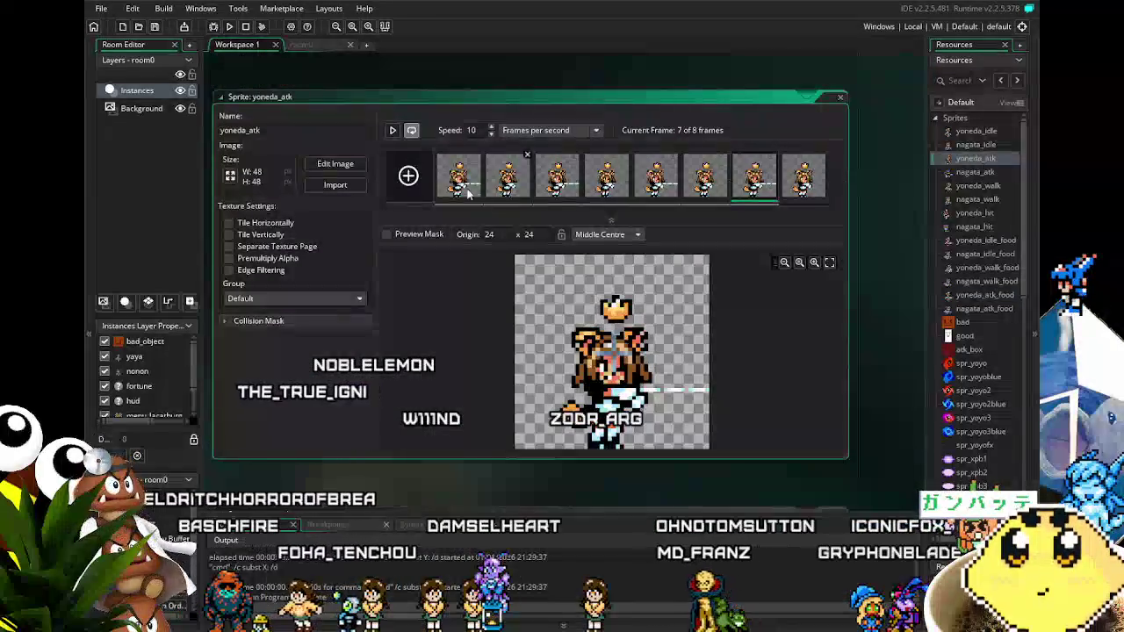
left_click(505, 180)
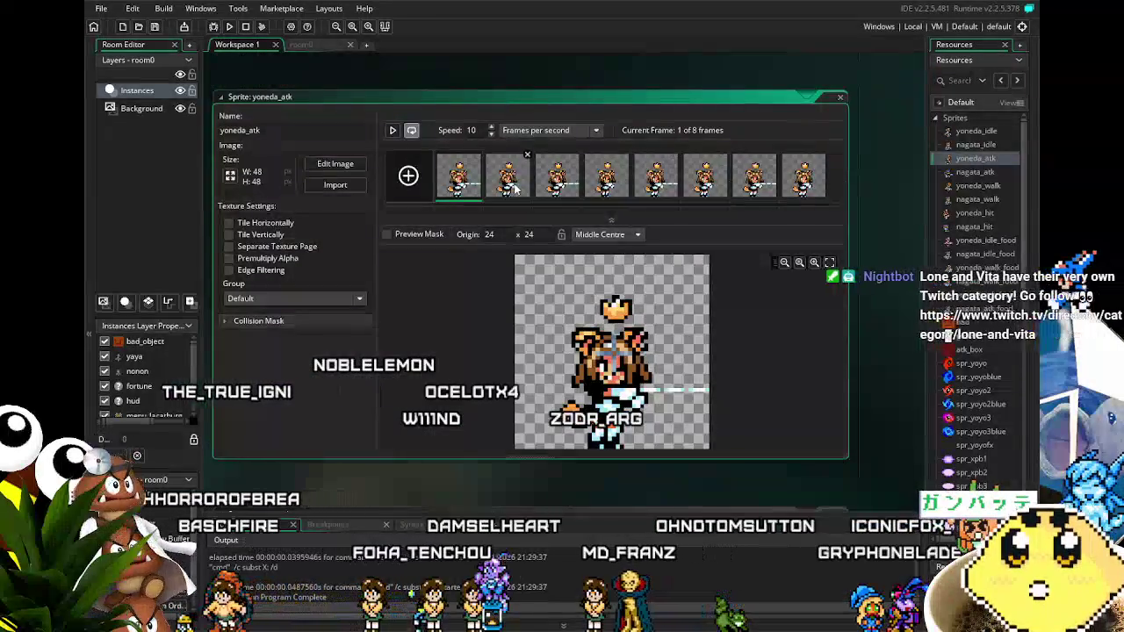
double_click(975, 309)
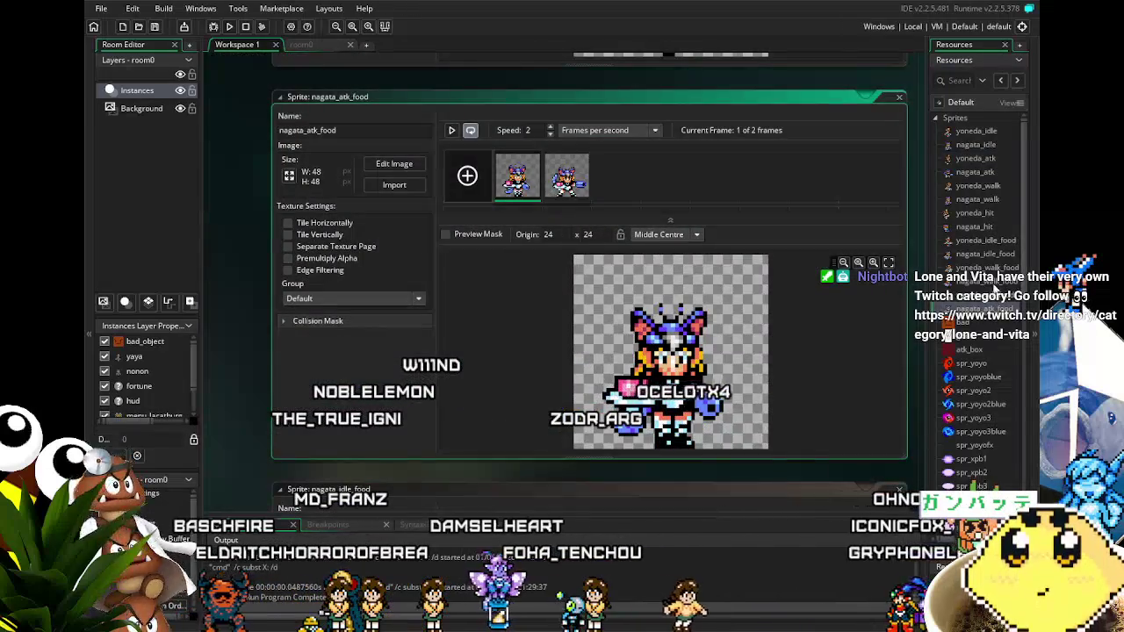
double_click(996, 292)
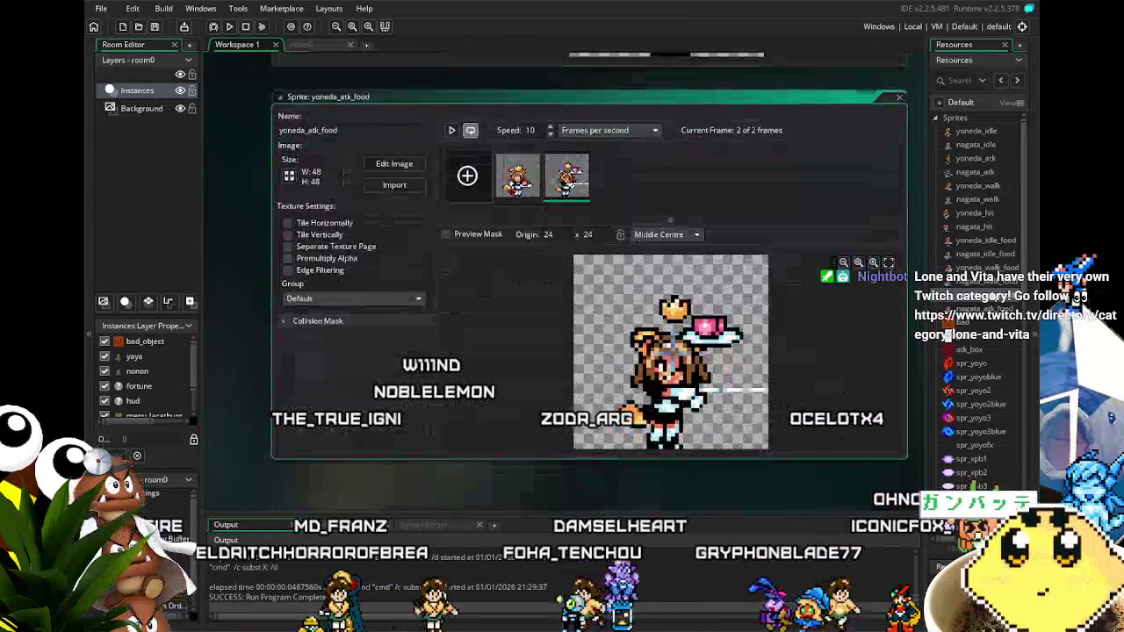
mouse_move(539, 159)
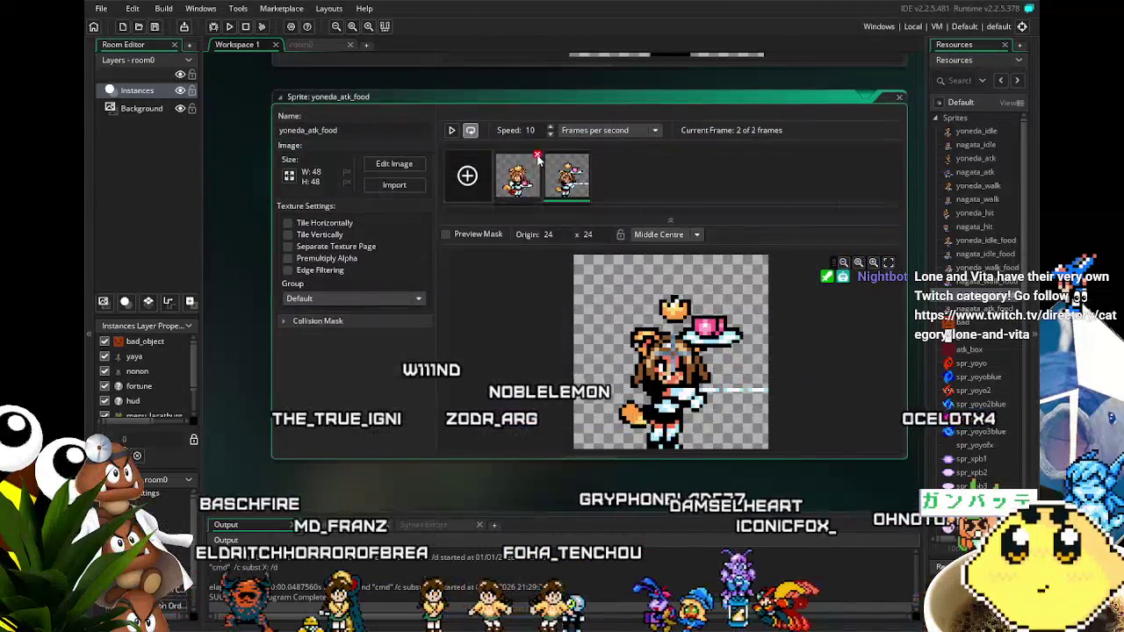
Erase the stray white streak from yoneda_atk_food's first frame in the Image Editor.
left_click(540, 196)
double_click(566, 192)
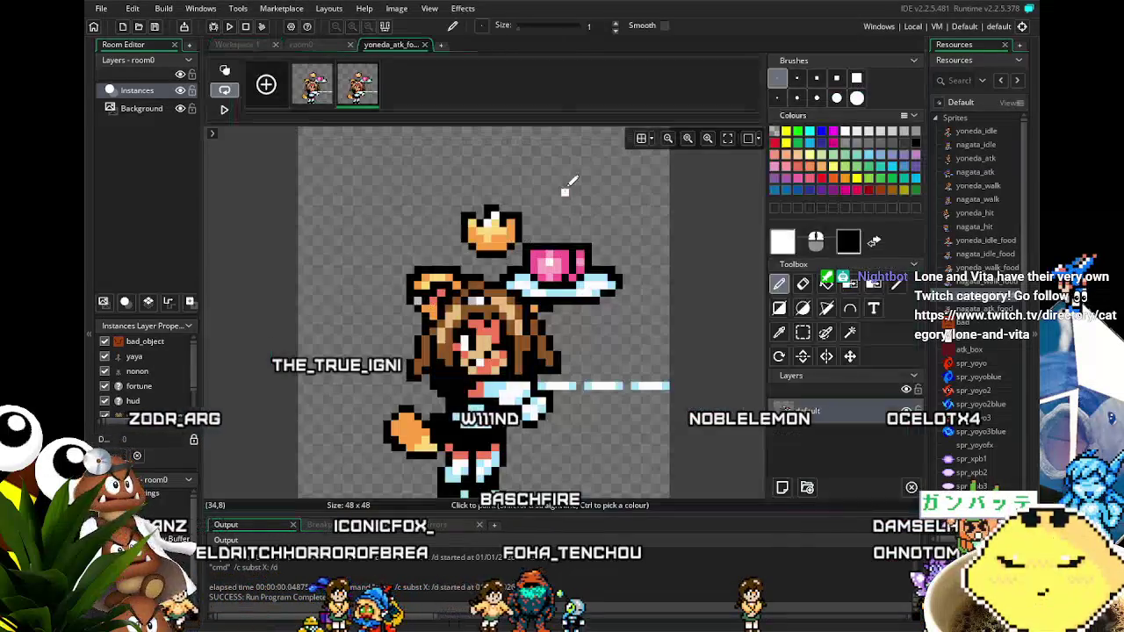
left_click(563, 366, "ctrl")
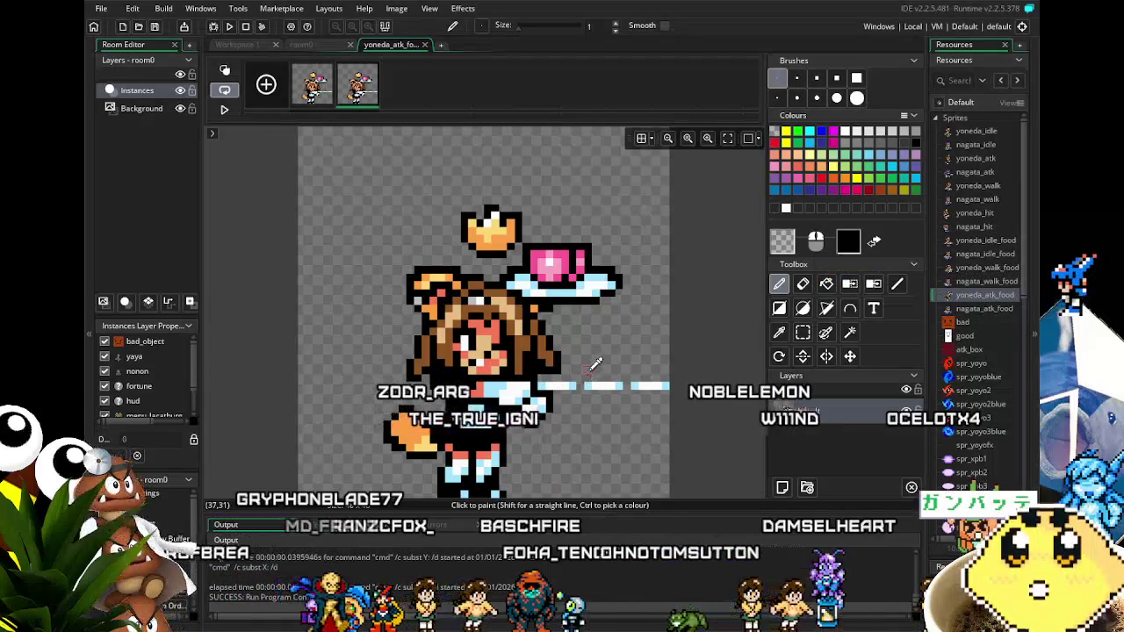
key("e")
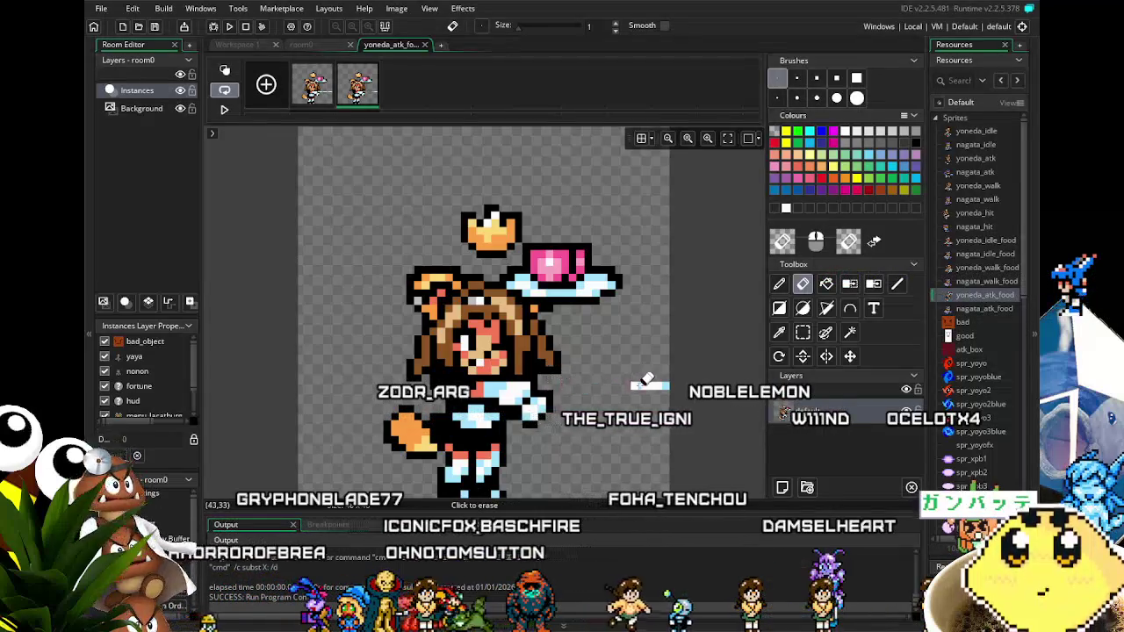
left_click(424, 44)
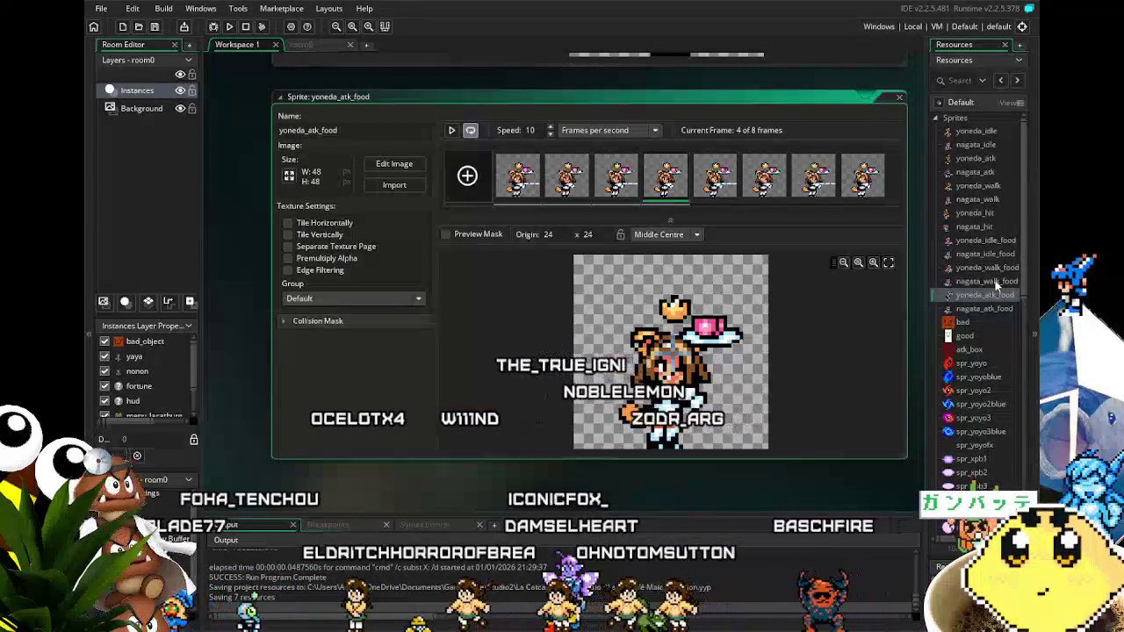
Delete nagata_atk_food's second frame, leaving one 48×48 frame, and Save All.
double_click(974, 172)
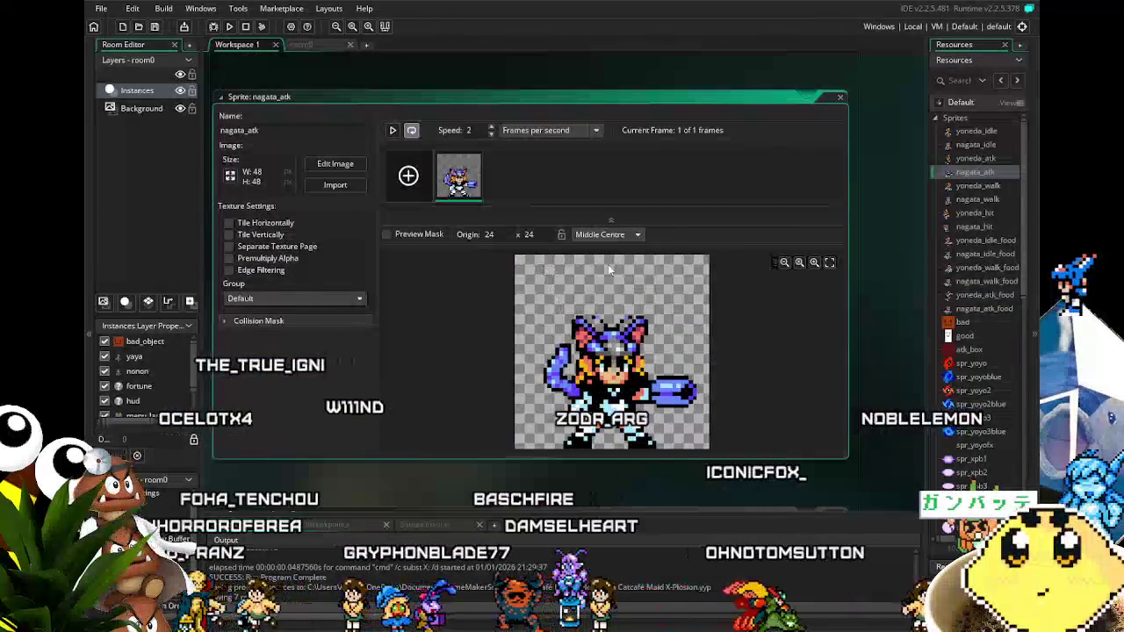
double_click(984, 308)
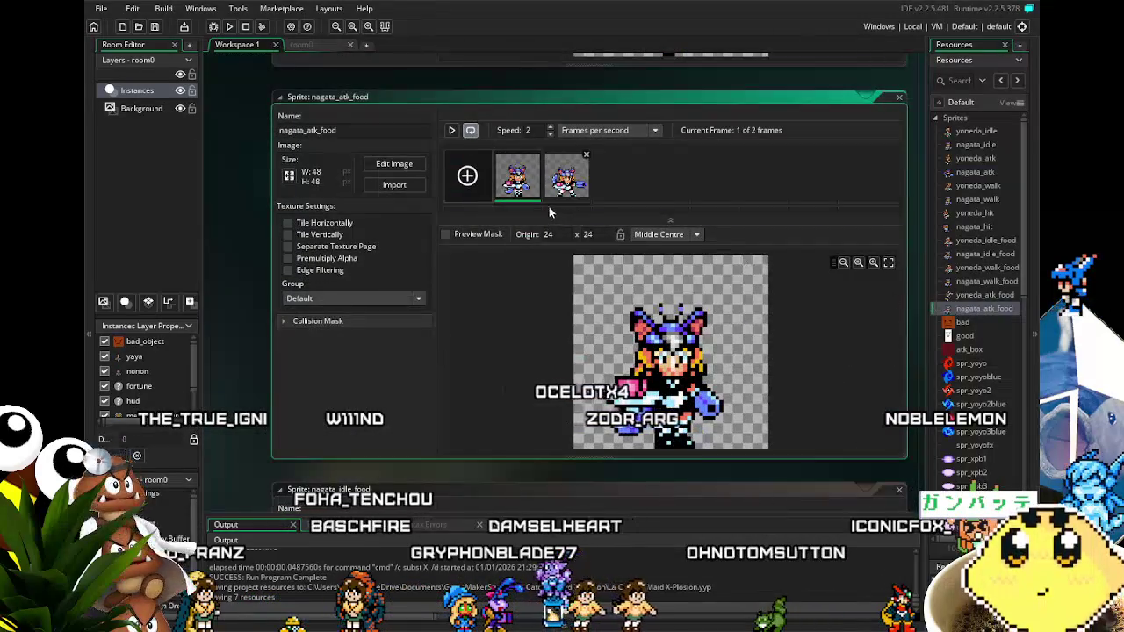
left_click(538, 155)
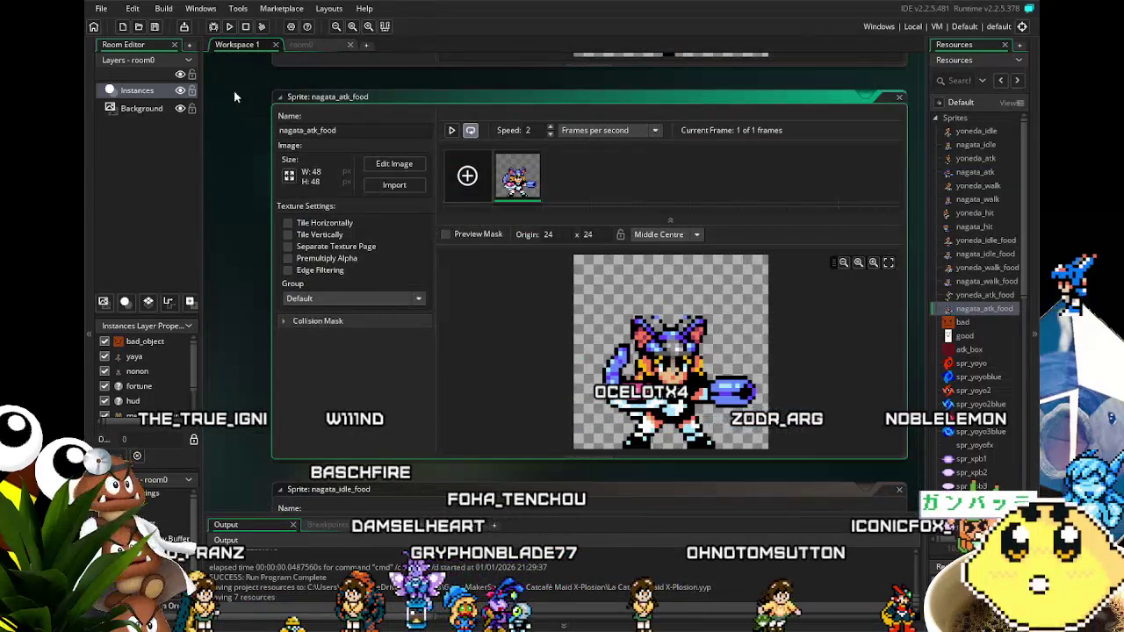
left_click(156, 27)
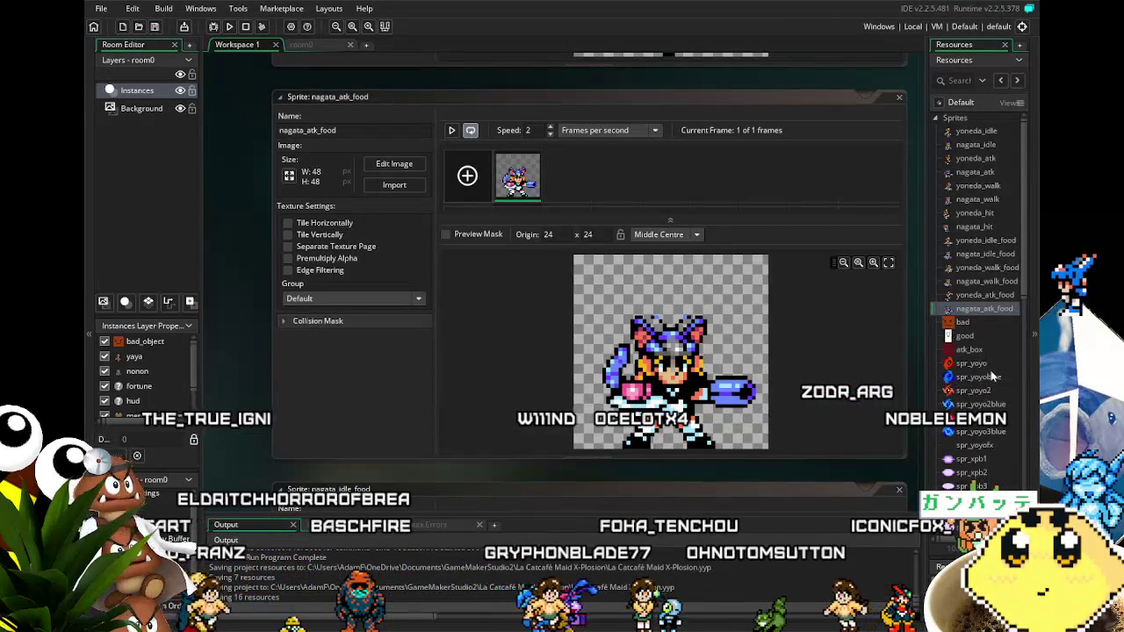
scroll(990, 372, "down", 10)
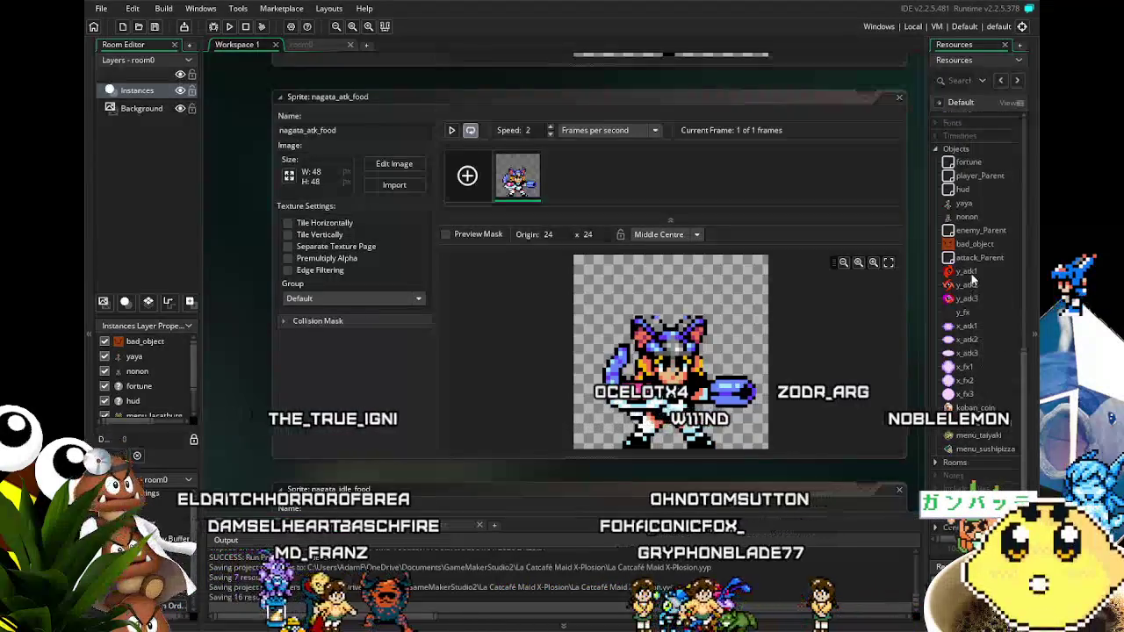
Open the nonon object and inspect its Create and Key Down - X shot code.
double_click(973, 217)
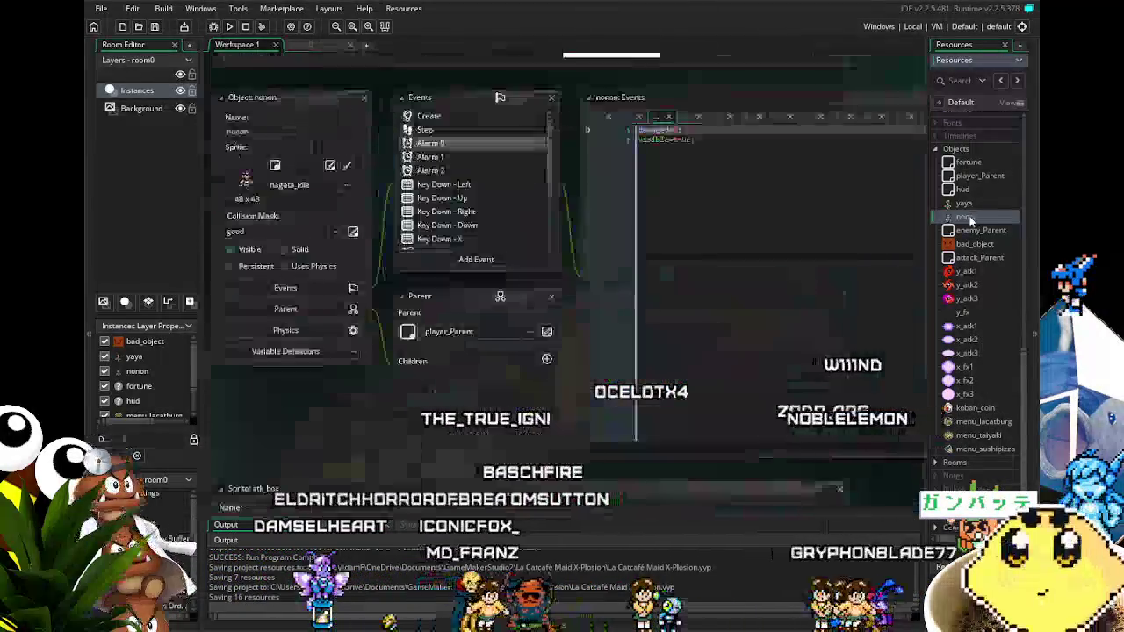
scroll(448, 202, "down", 3)
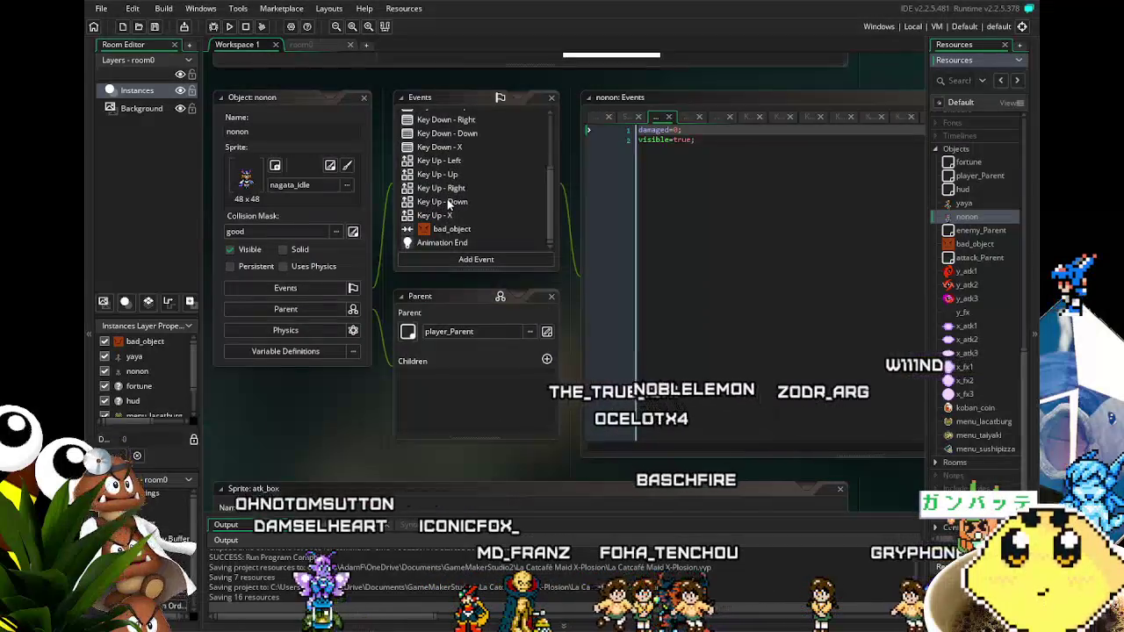
scroll(448, 202, "up", 3)
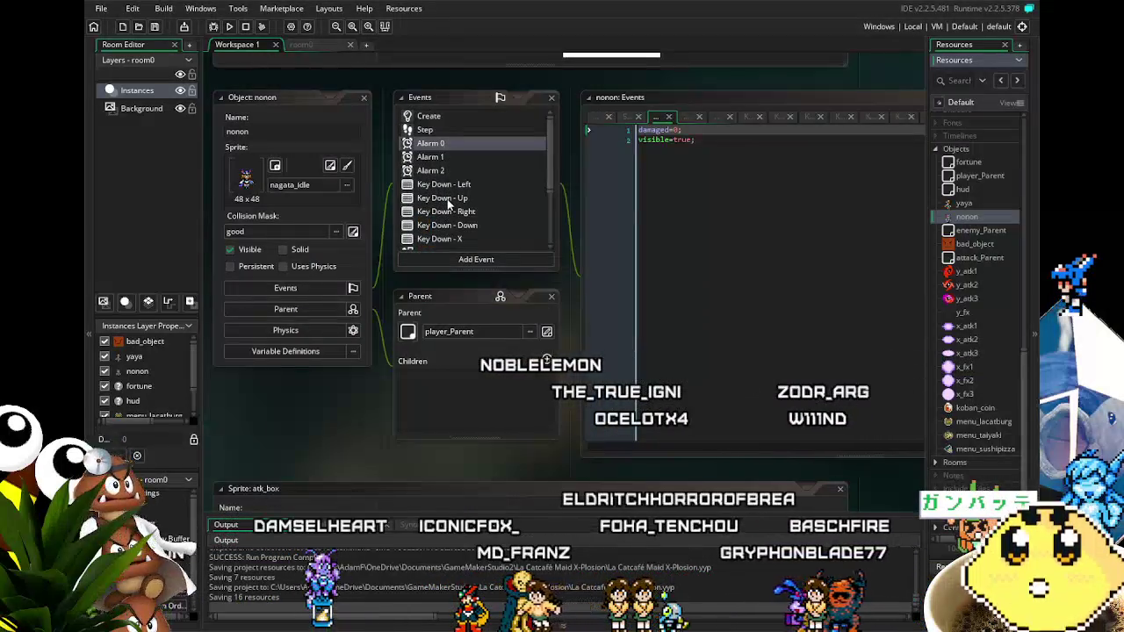
left_click(428, 117)
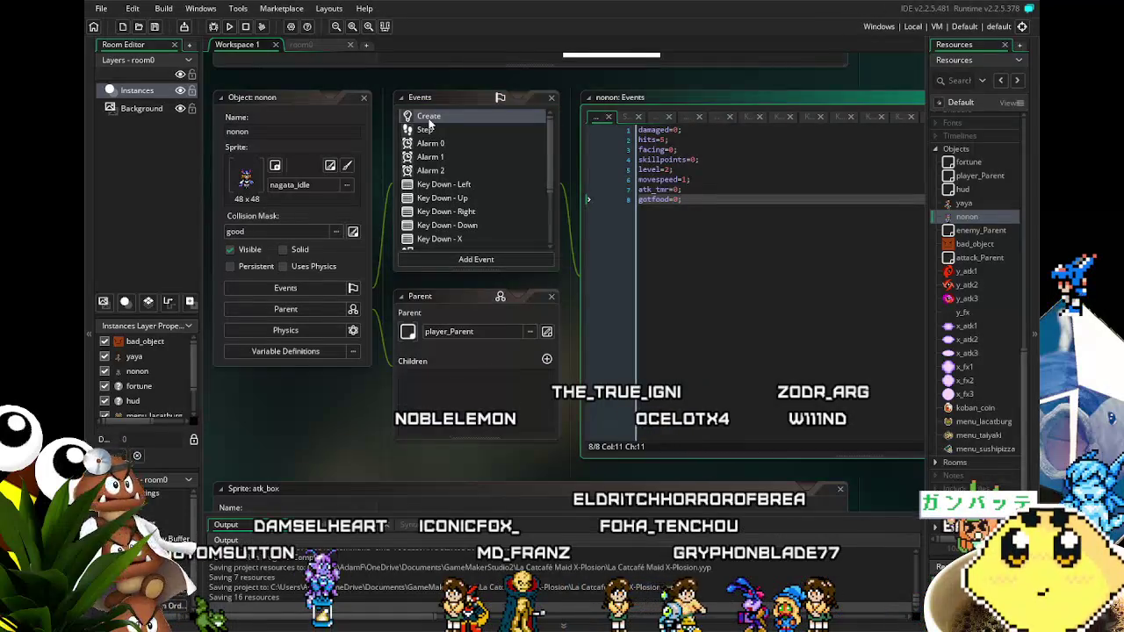
left_click(466, 240)
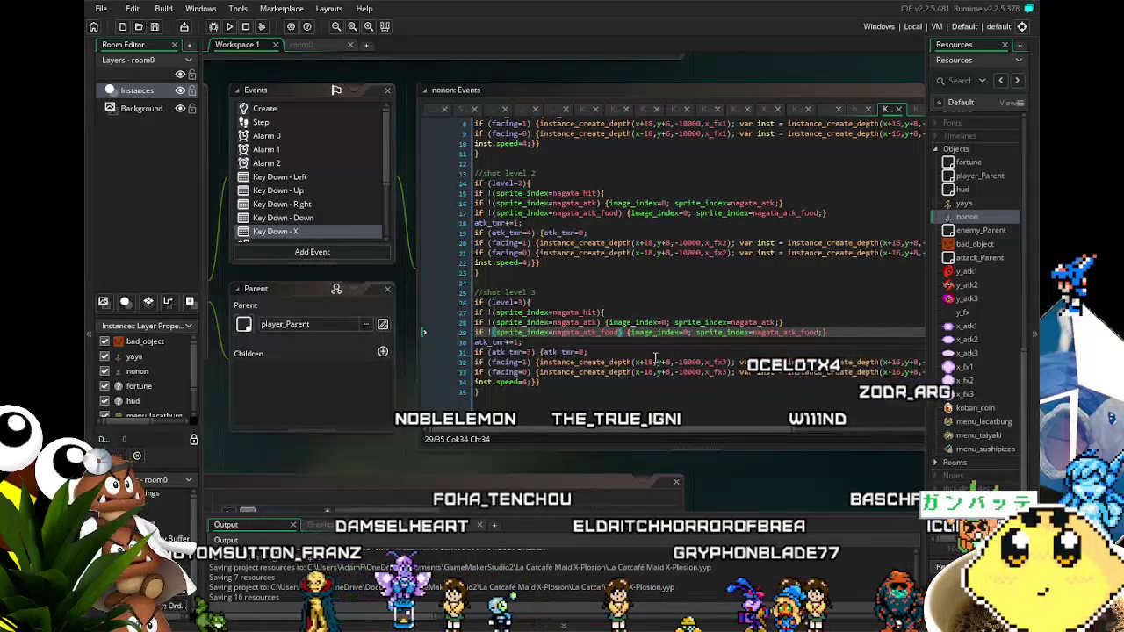
left_click(655, 358)
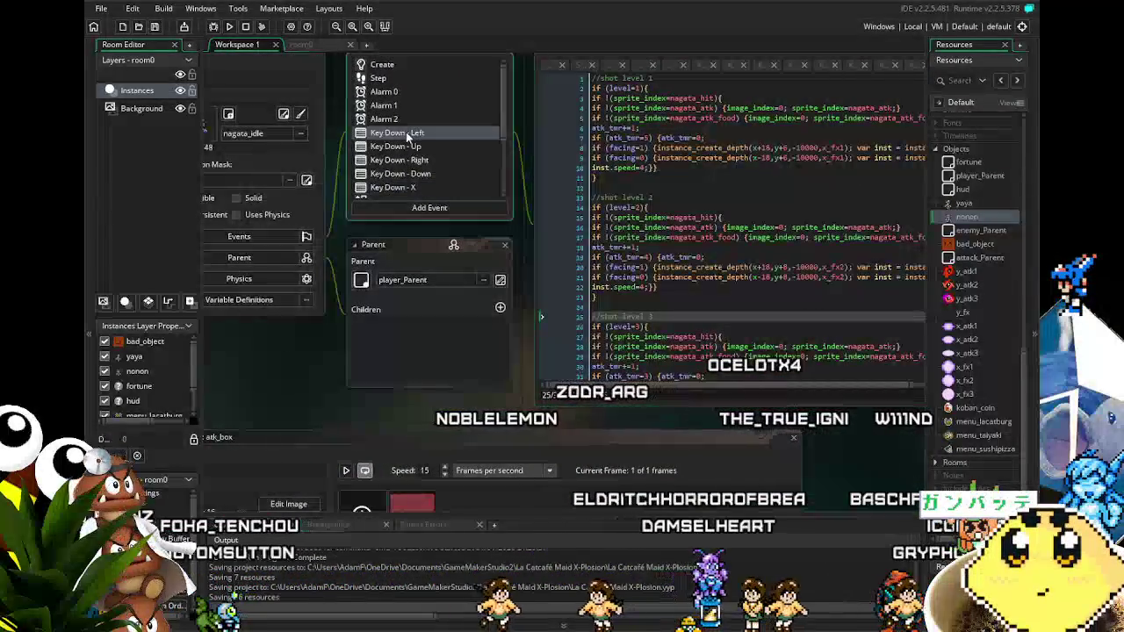
Check nonon's Key Down - Left and Up code, ending on Key Down - Down's nagata_walk_food switch.
left_click(407, 133)
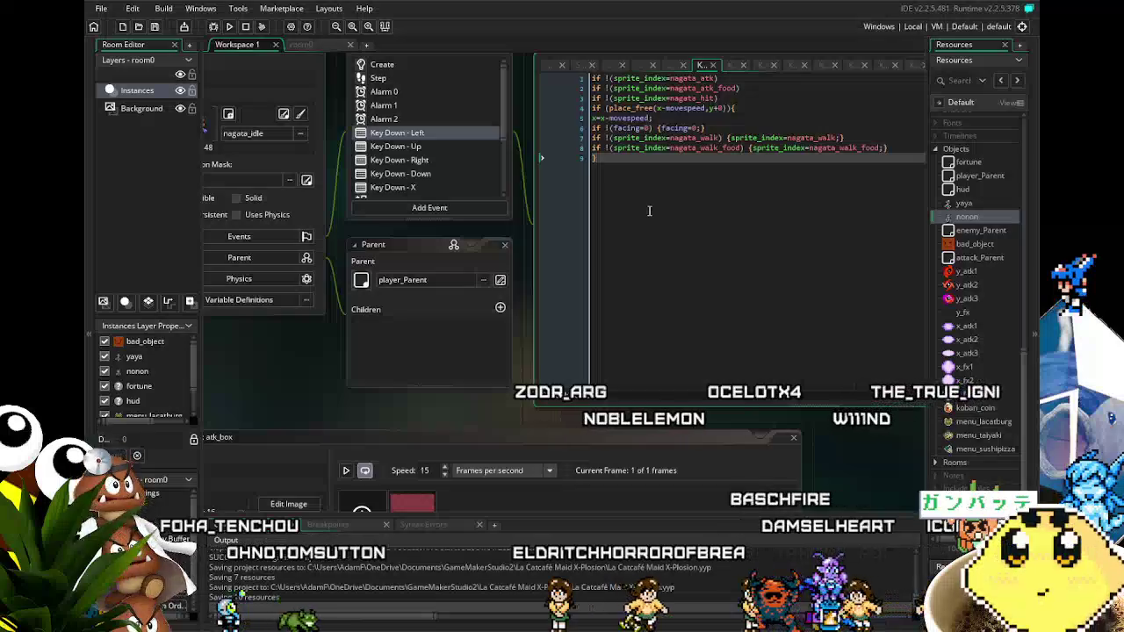
scroll(650, 211, "up", 1)
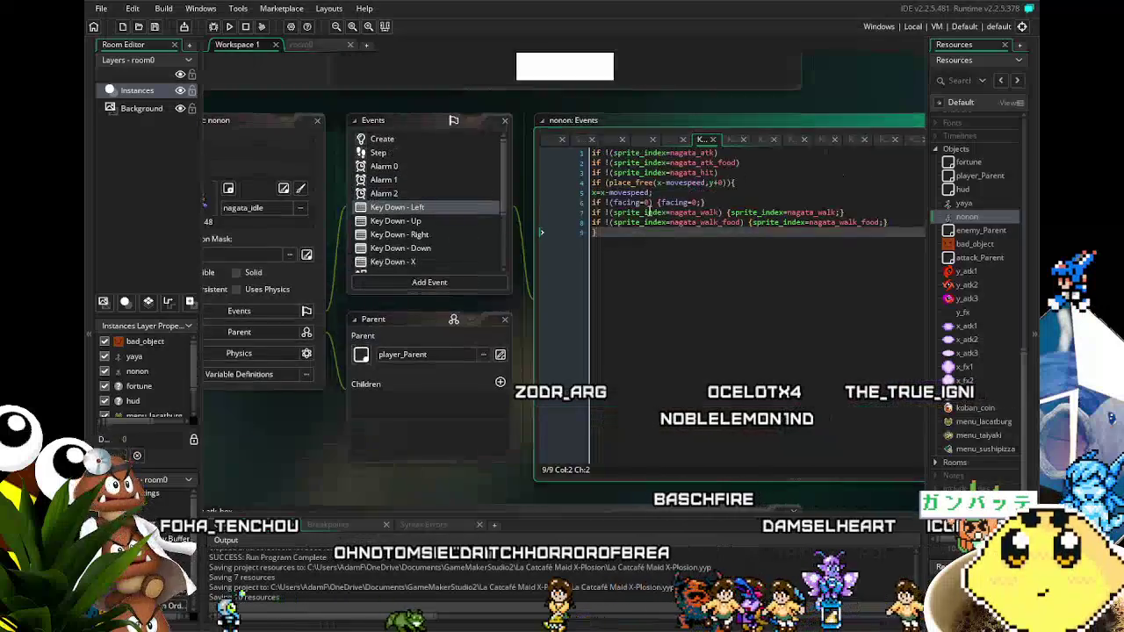
left_click(440, 224)
left_click(441, 245)
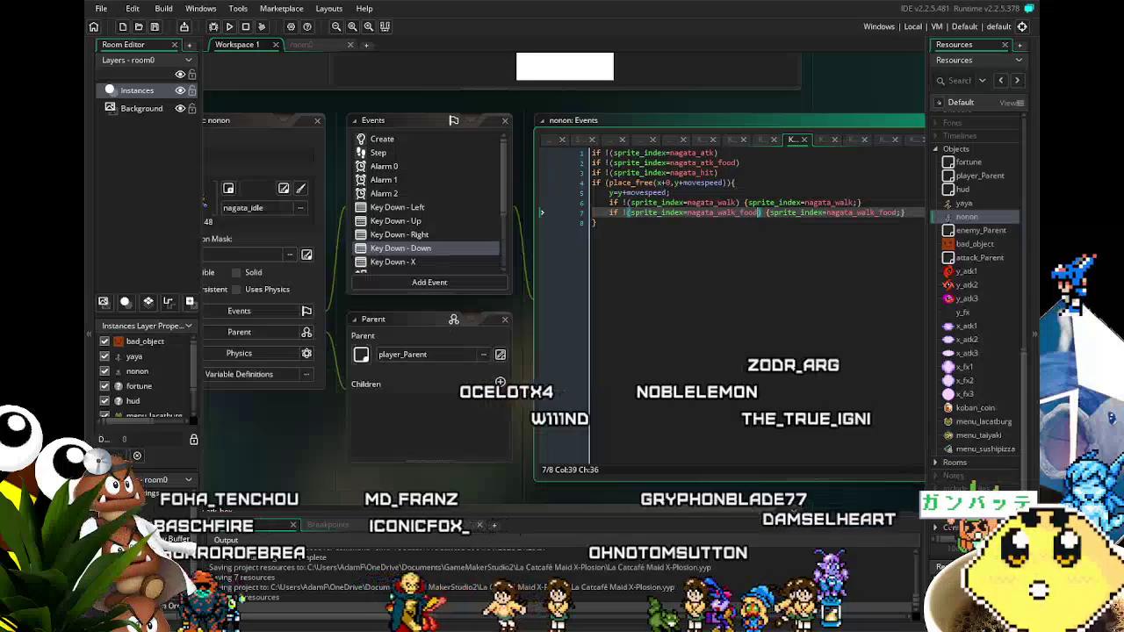
left_click_drag(368, 495, 429, 443)
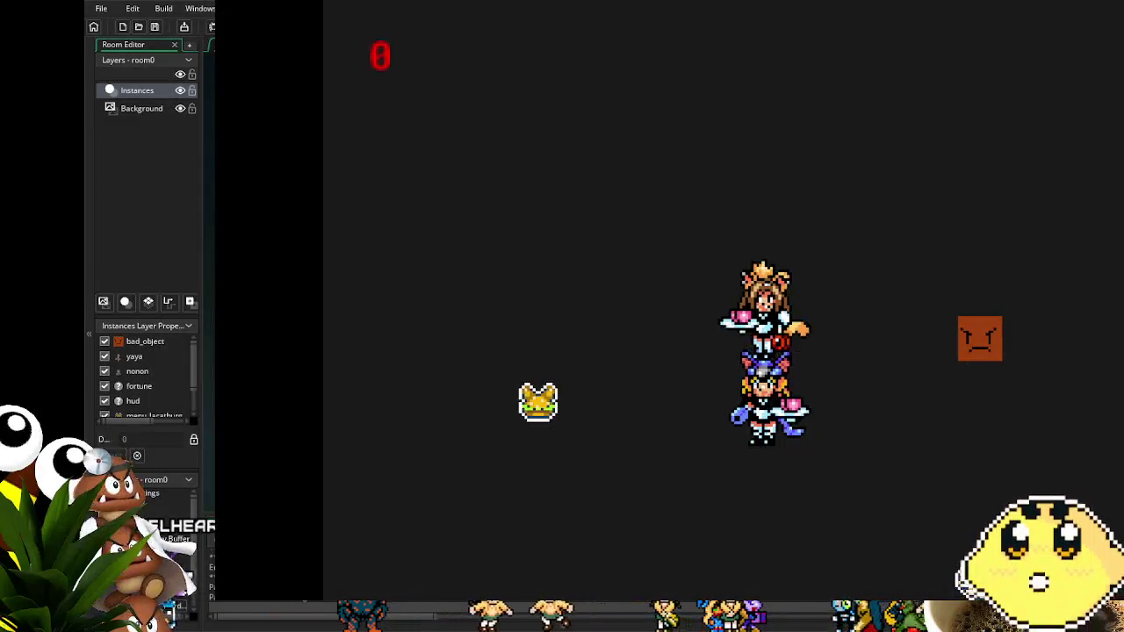
key("Escape")
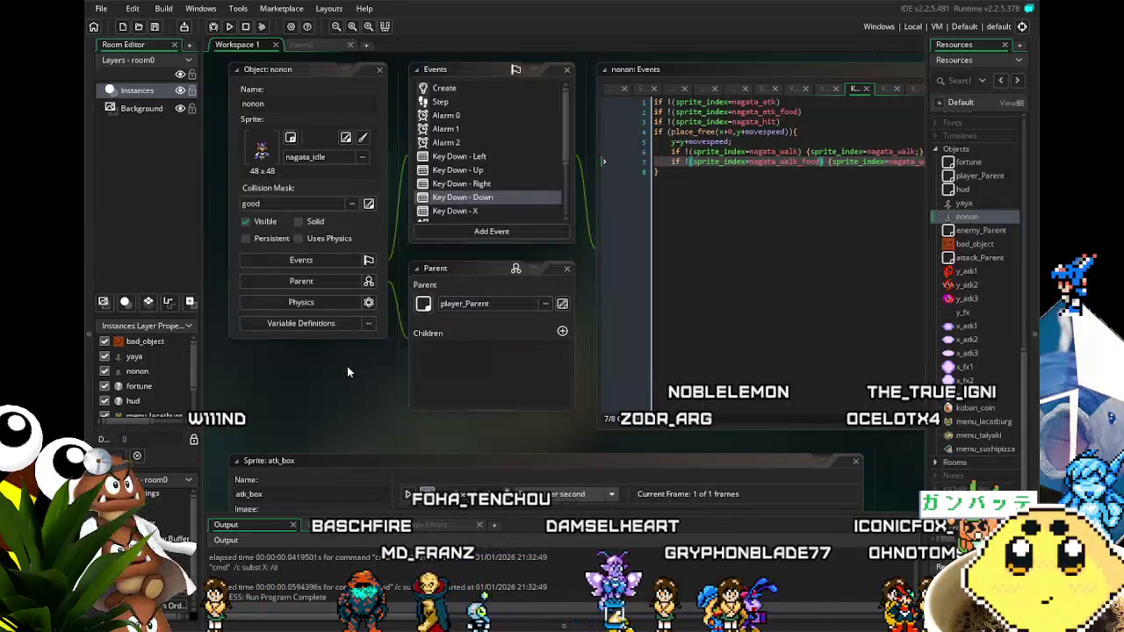
Review nonon's Create code and the gotfood sprite swaps in its Step event.
left_click_drag(347, 373, 406, 393)
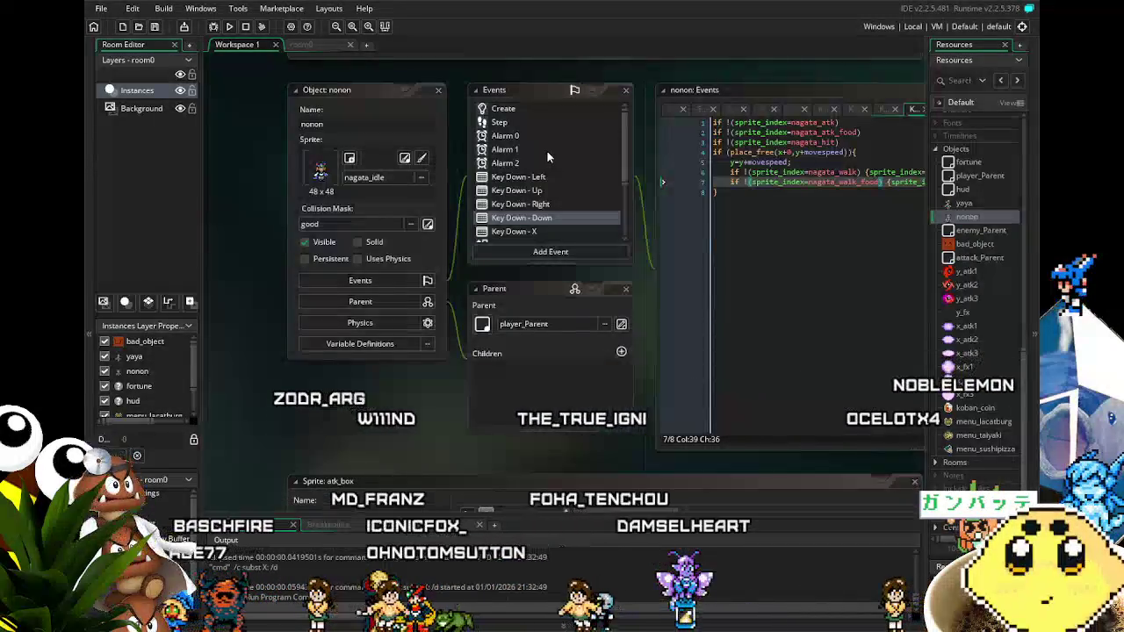
left_click(525, 109)
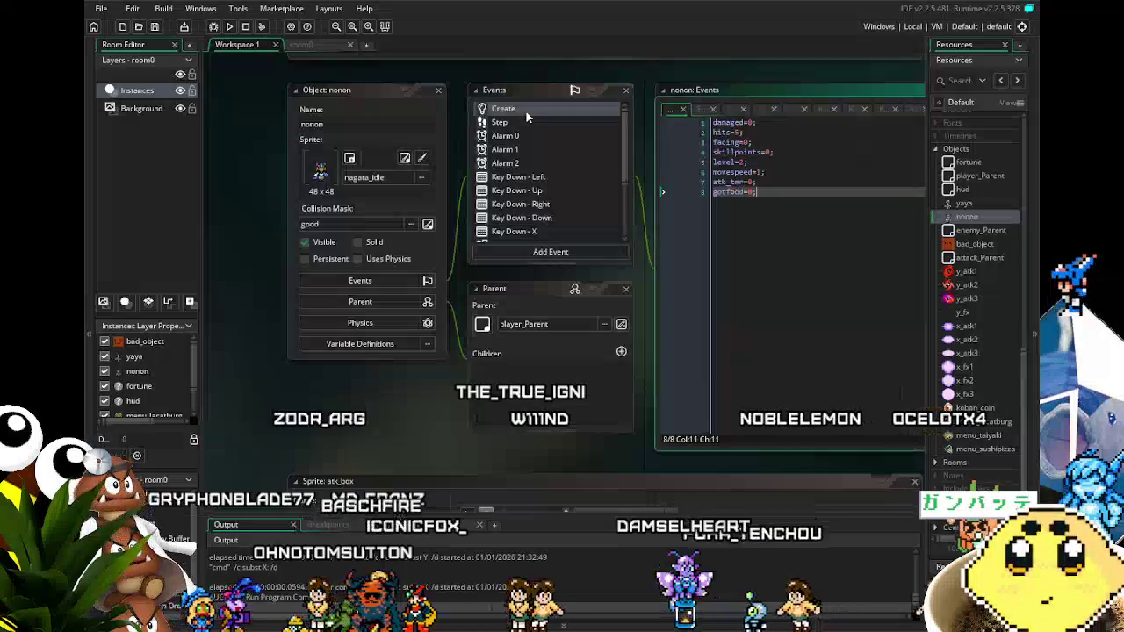
left_click(506, 178)
left_click(483, 129)
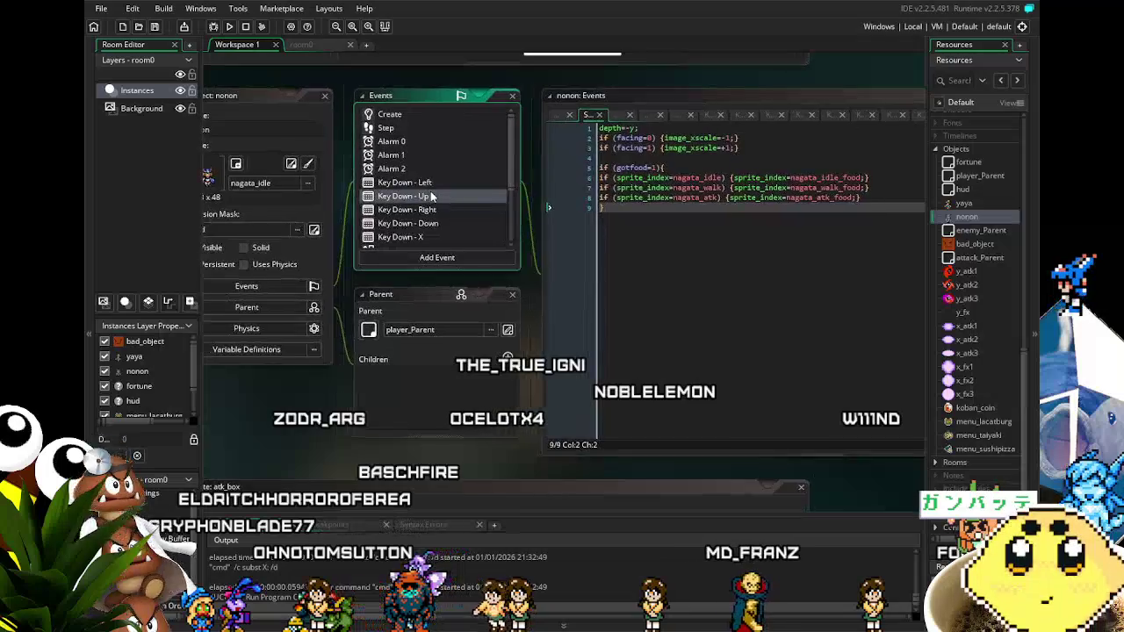
scroll(432, 197, "down", 1)
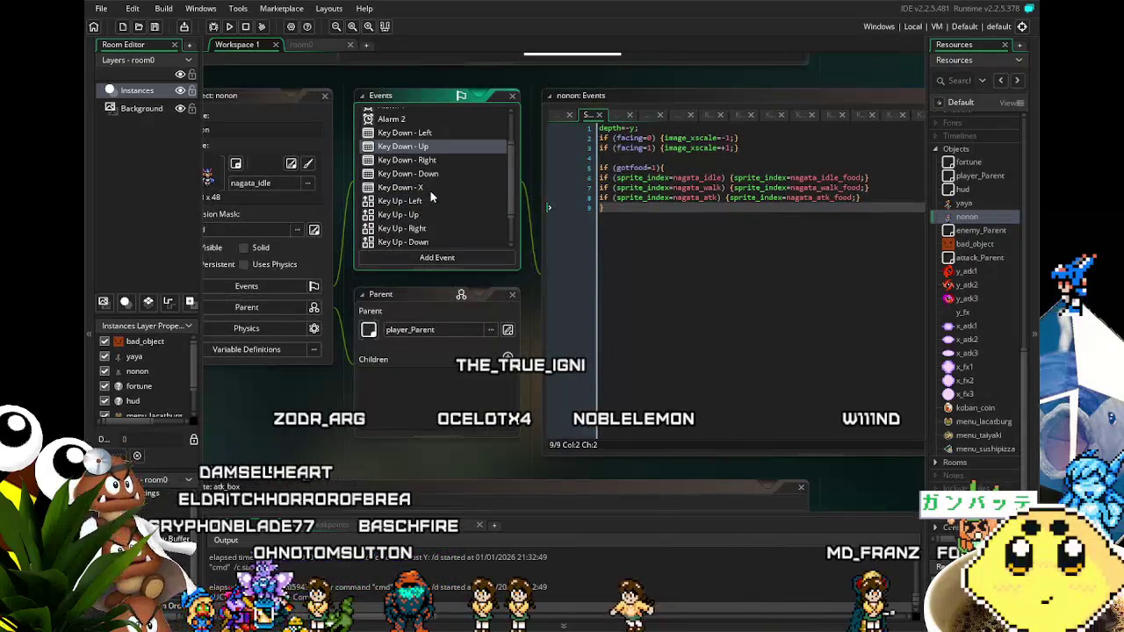
scroll(431, 197, "up", 1)
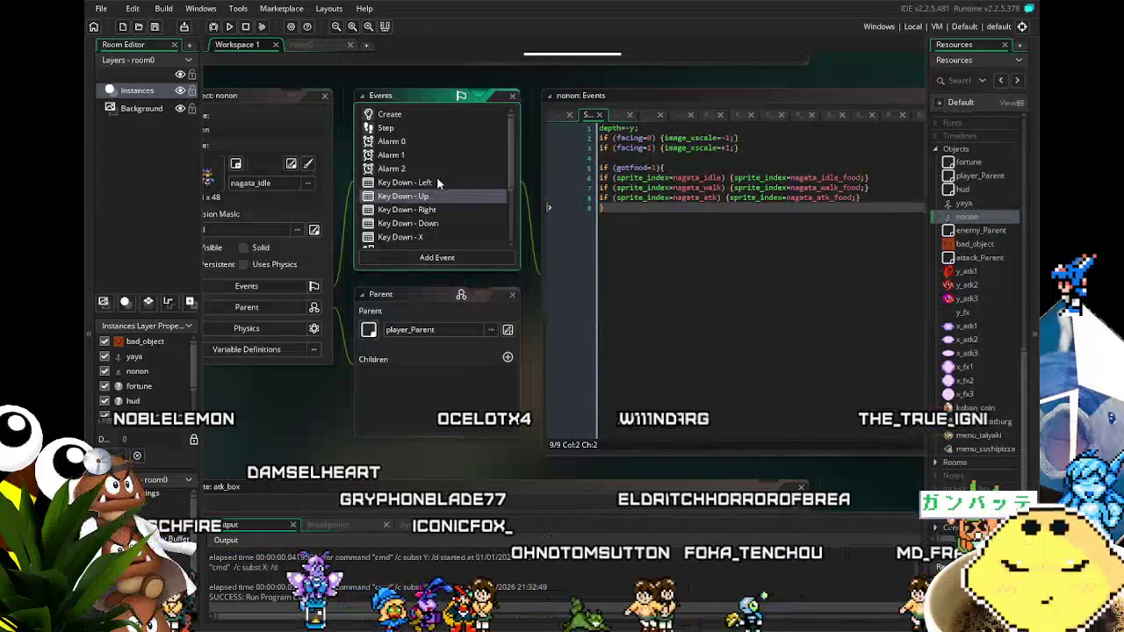
scroll(436, 177, "down", 3)
Inspect nonon's Animation End code, then bring up its Key Down - Left code.
left_click(438, 234)
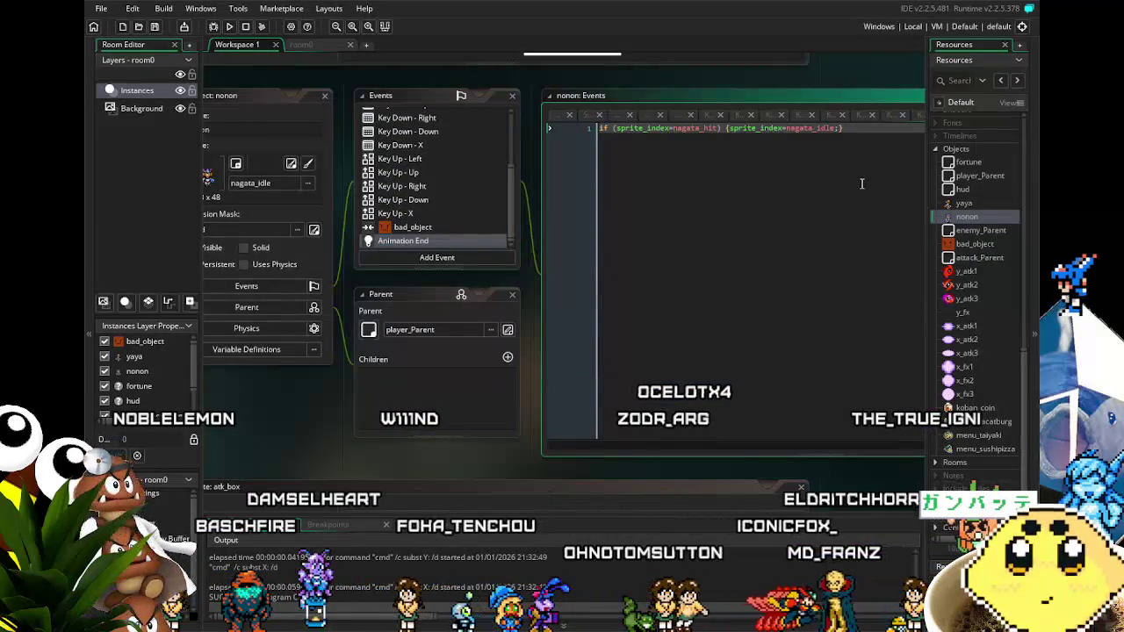
left_click_drag(862, 184, 753, 186)
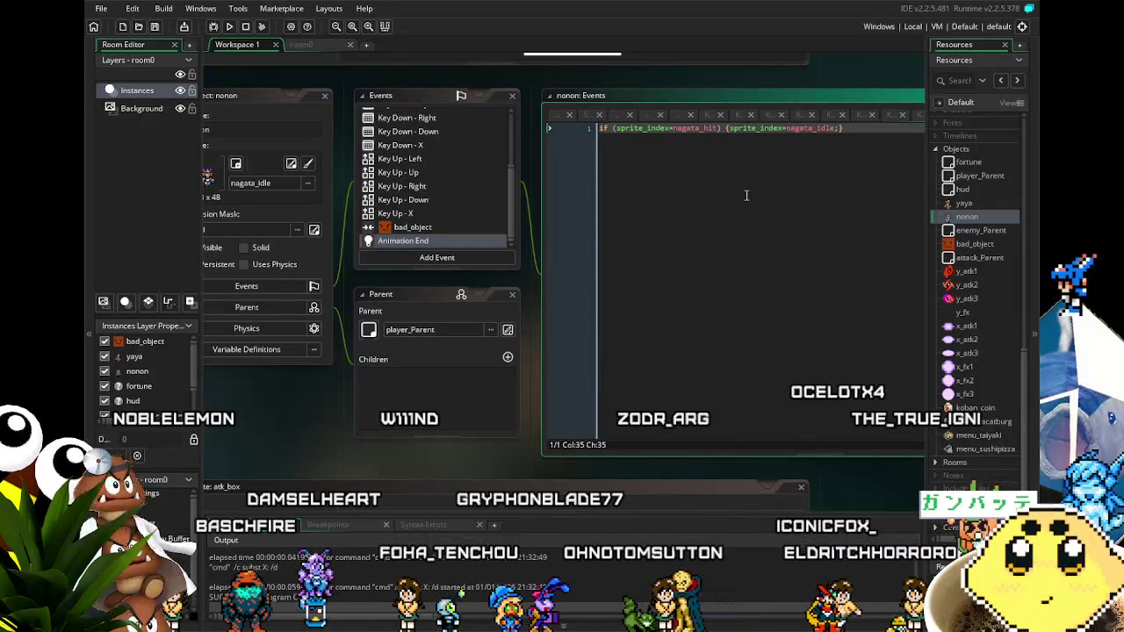
left_click(498, 222)
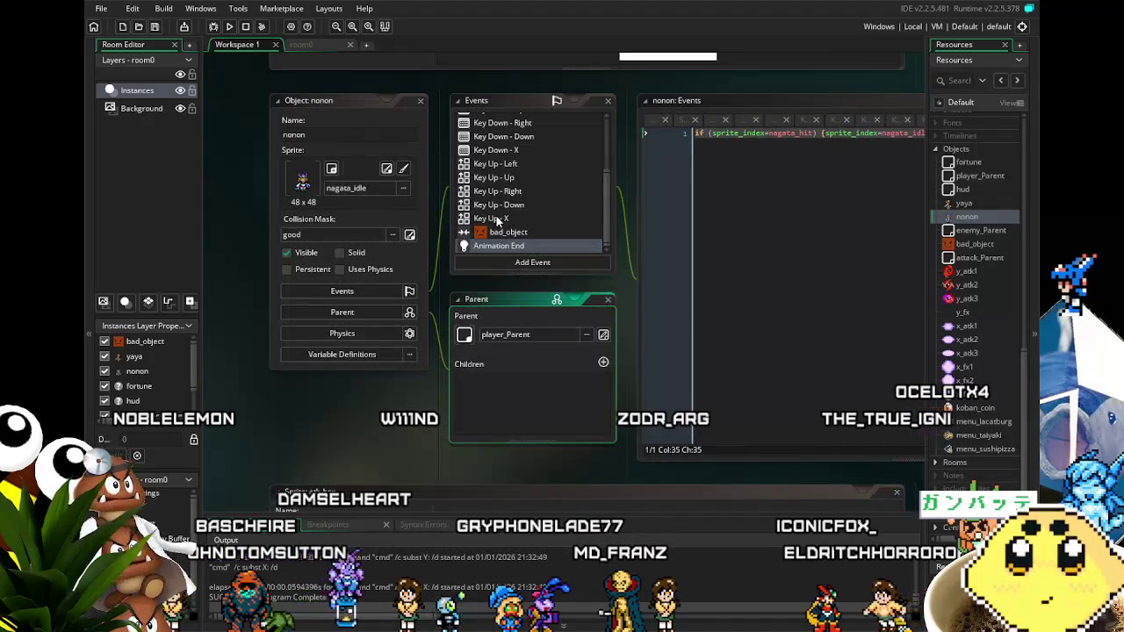
scroll(498, 221, "up", 3)
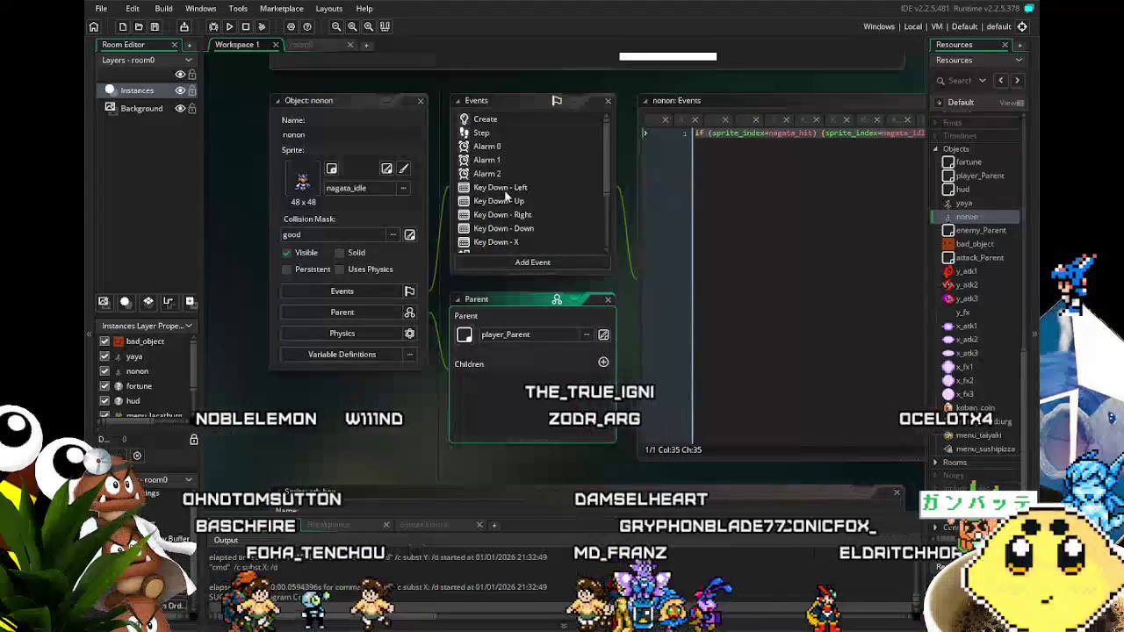
left_click(499, 188)
left_click_drag(780, 369, 638, 384)
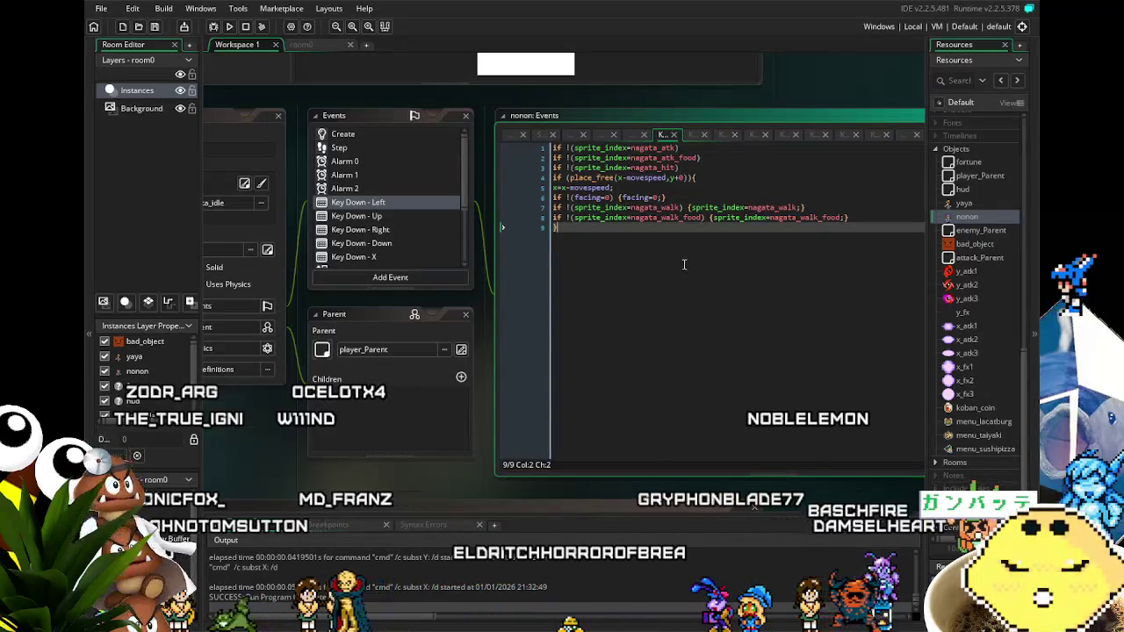
Add a closing brace and an if (gotfood=1) guard to Key Down - Left's walk-food line.
left_click(710, 218)
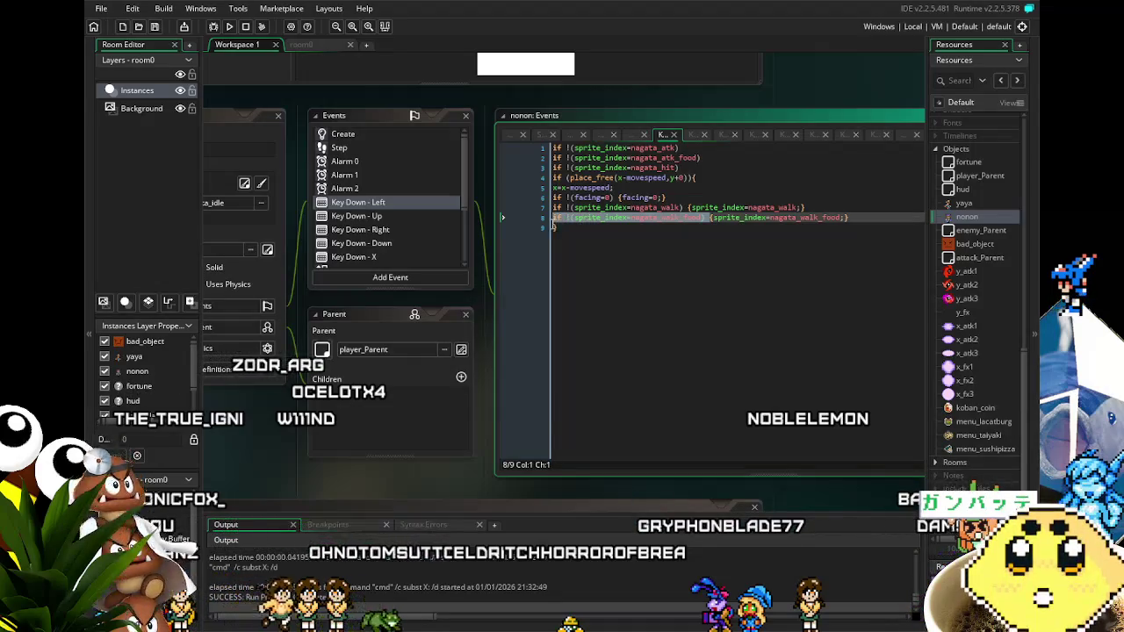
left_click(553, 225)
type("}")
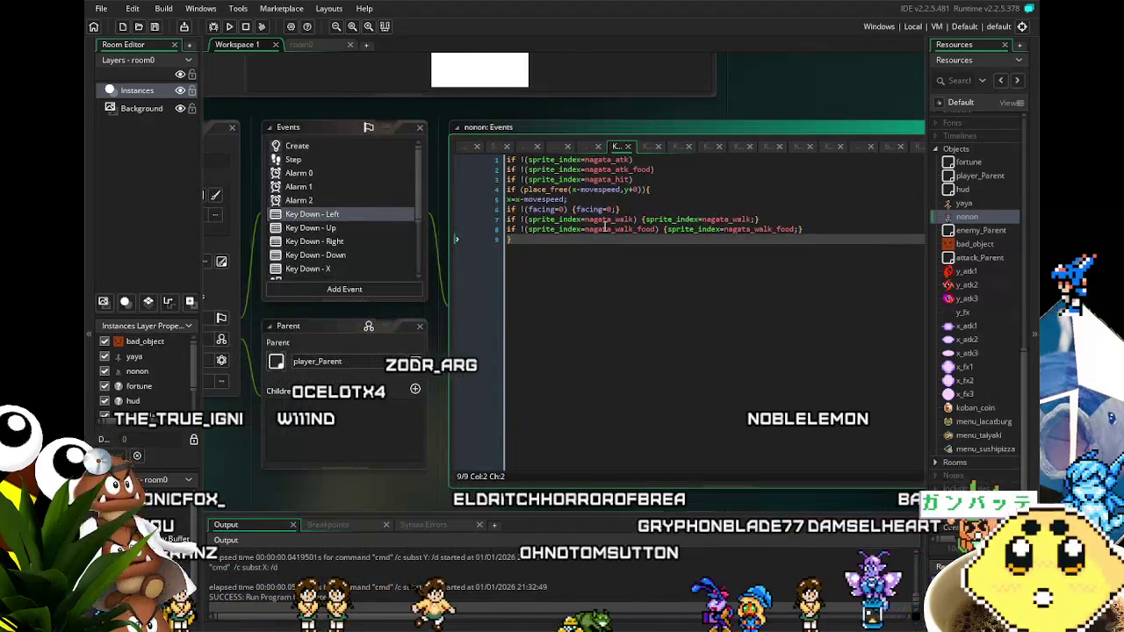
left_click(642, 218)
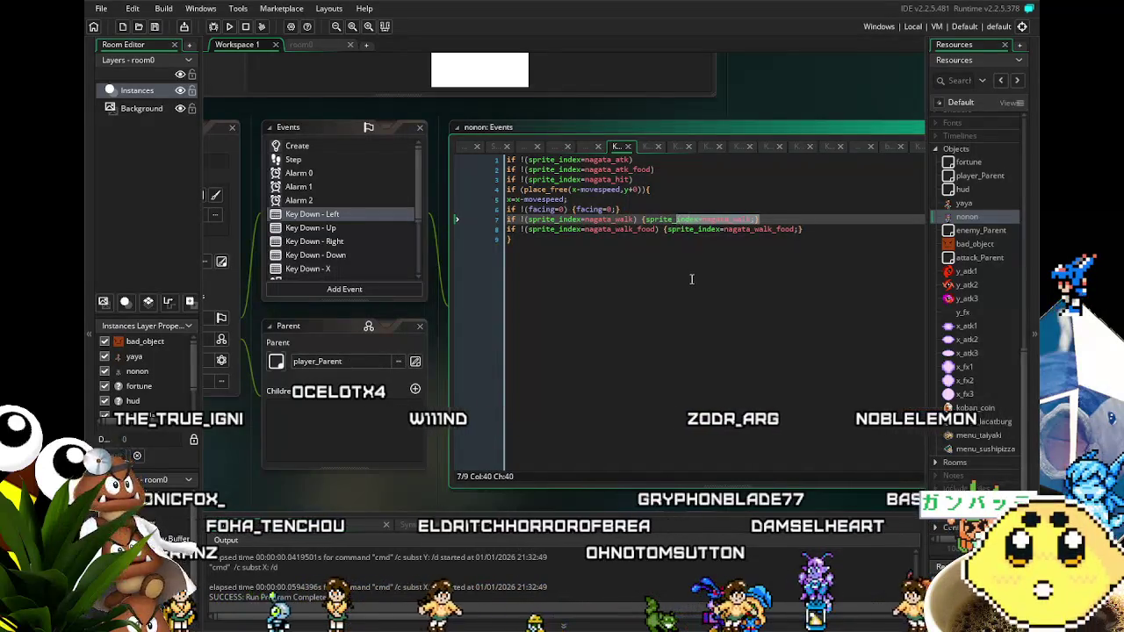
left_click(661, 277)
left_click(521, 229)
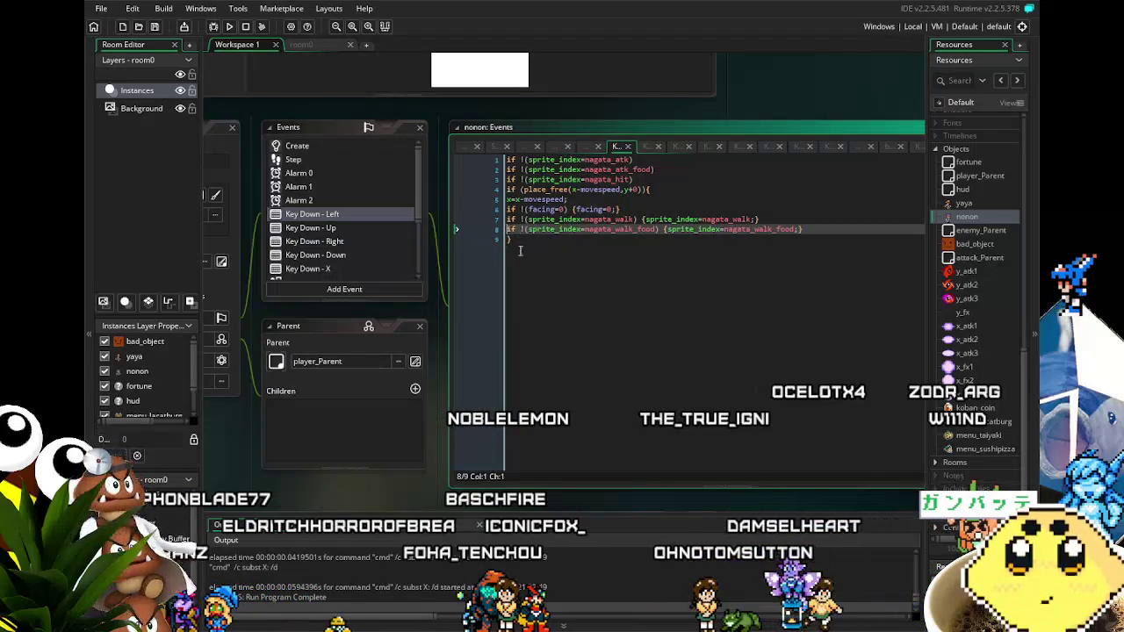
type("if")
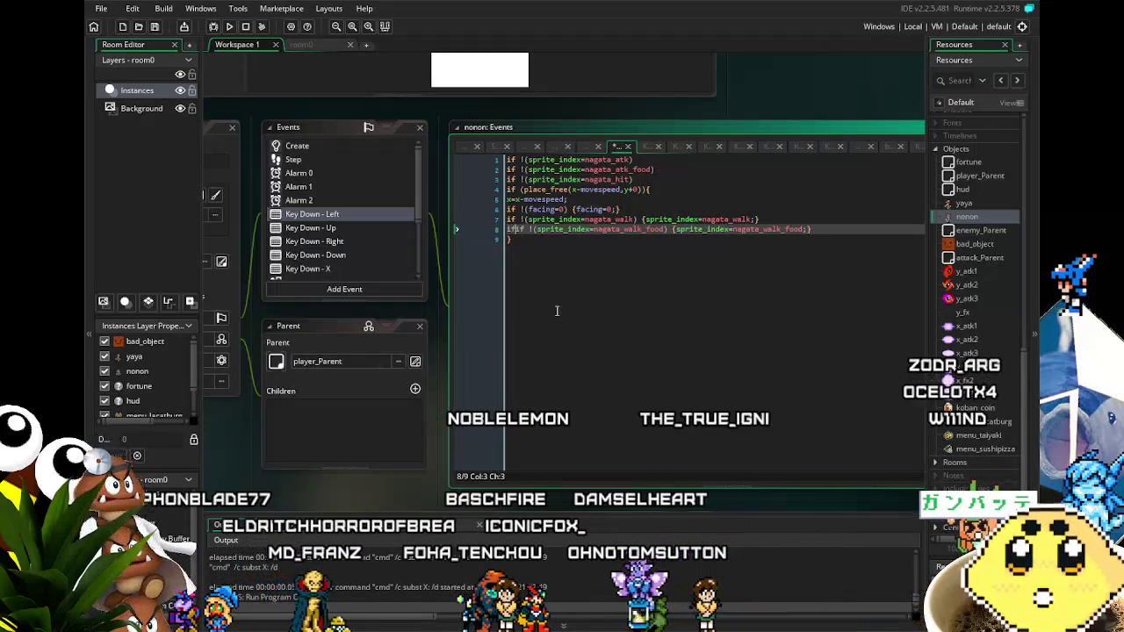
type(" (got")
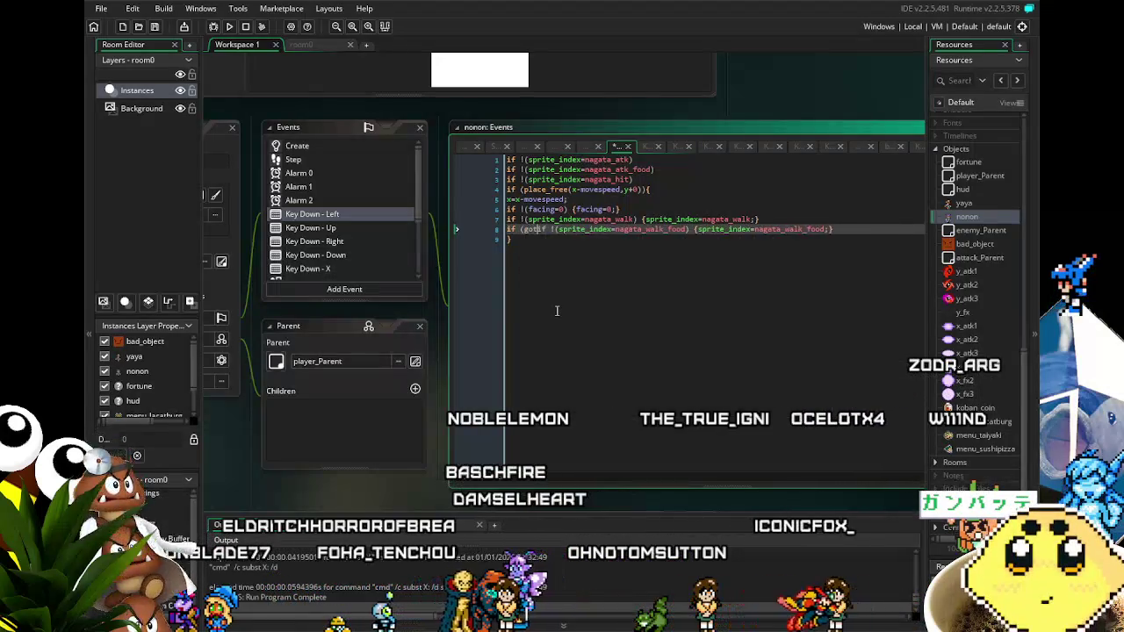
type("food=1")
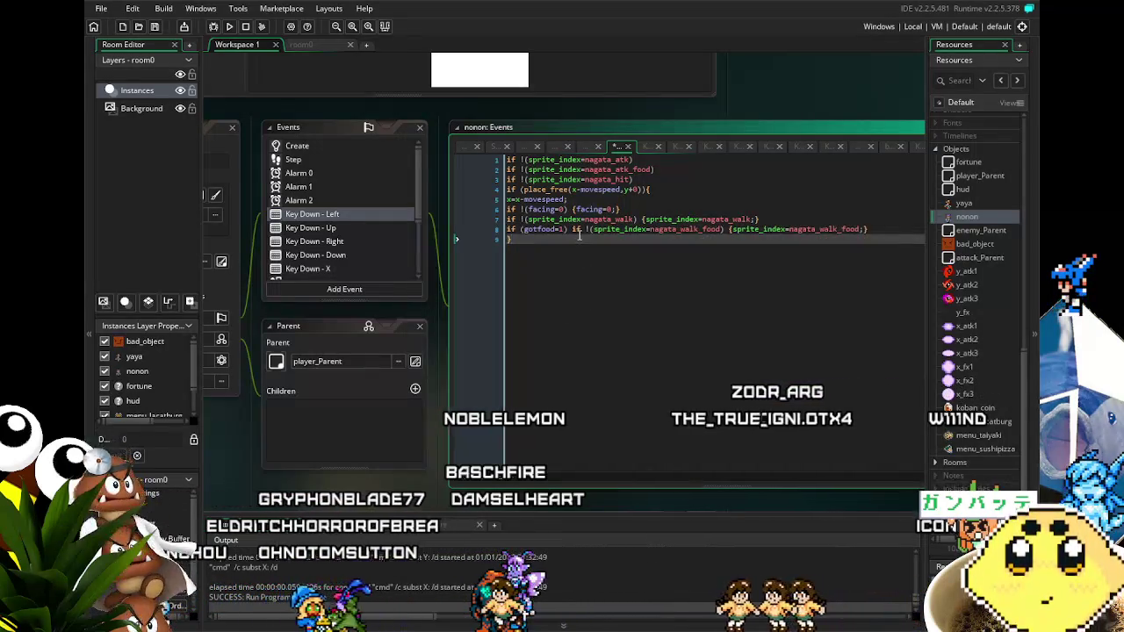
left_click_drag(573, 230, 500, 230)
Add the gotfood=1 condition to the walk-food lines in Key Down - Up and Right.
left_click(349, 227)
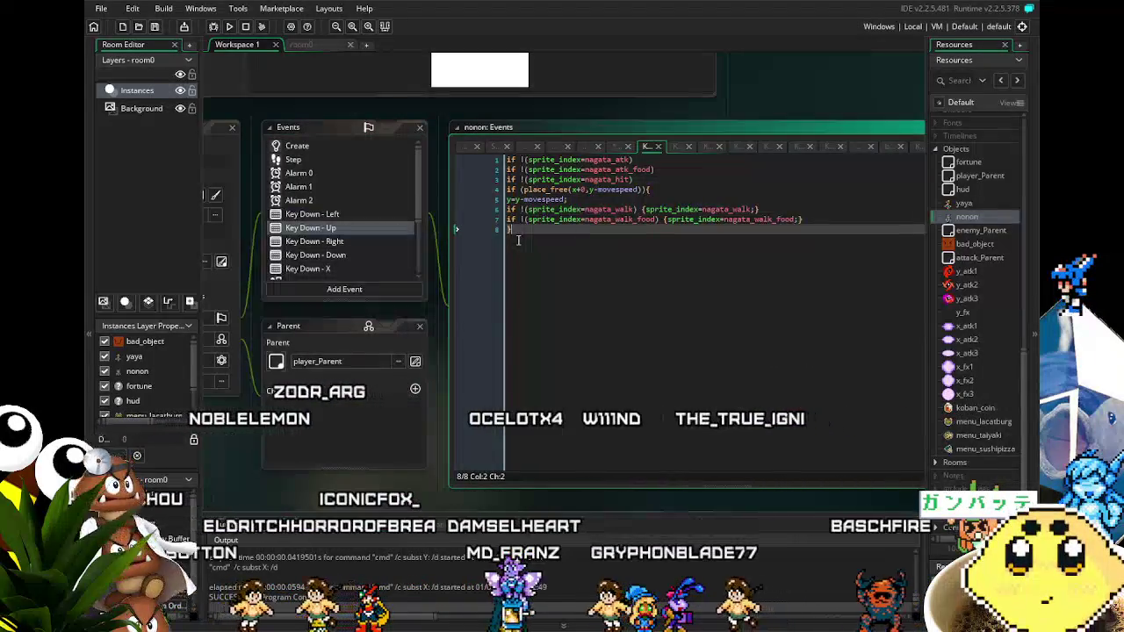
key("Up")
key("Home")
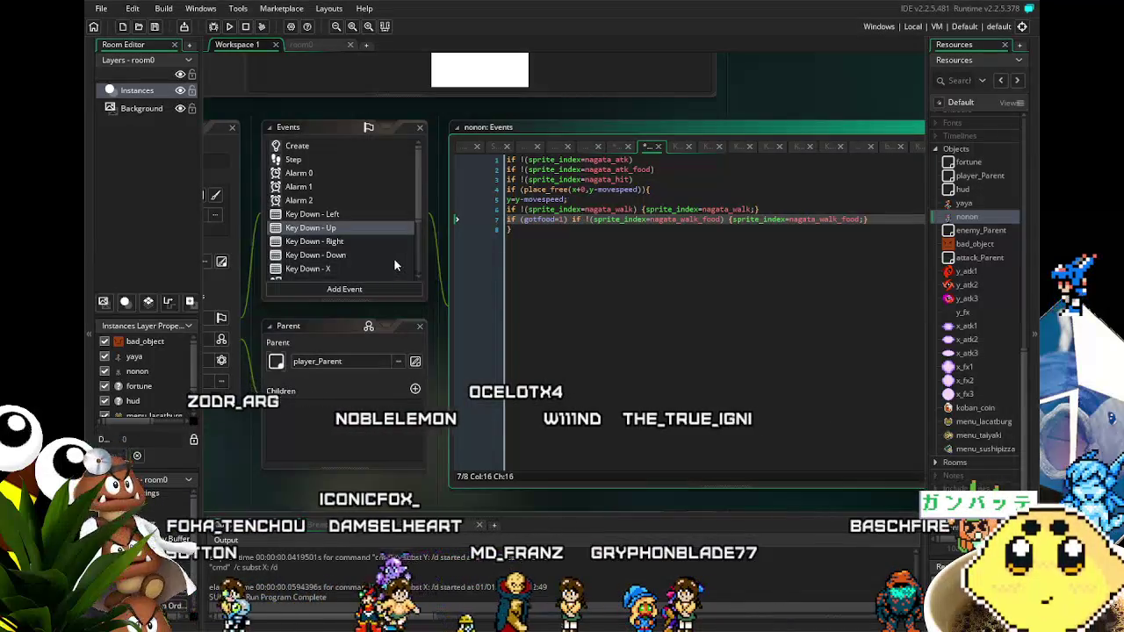
left_click(351, 241)
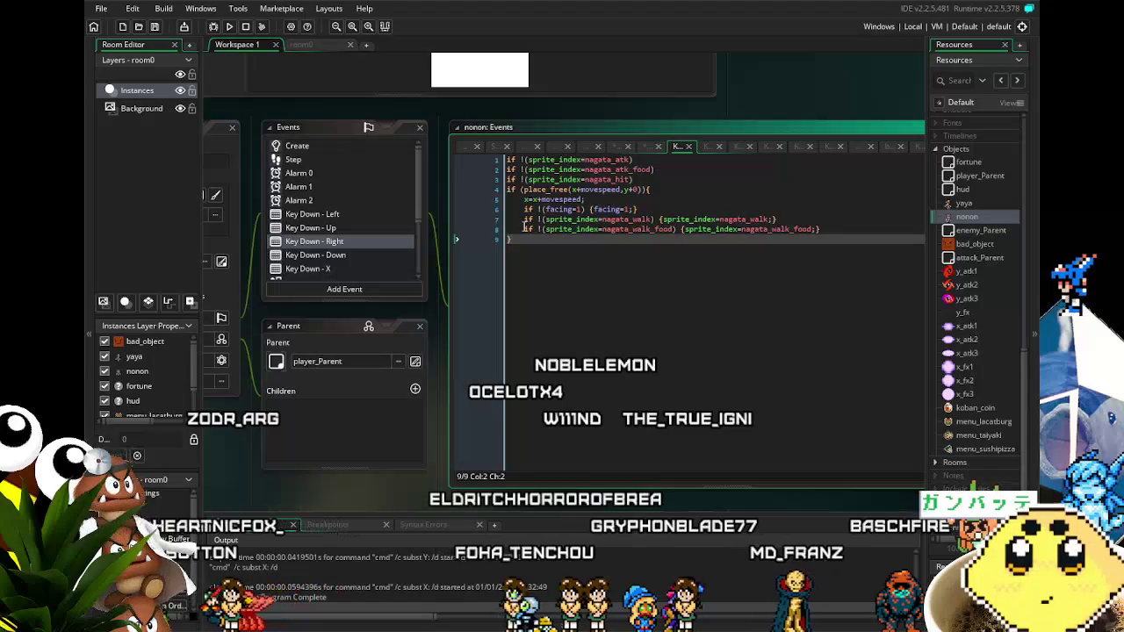
key("Up")
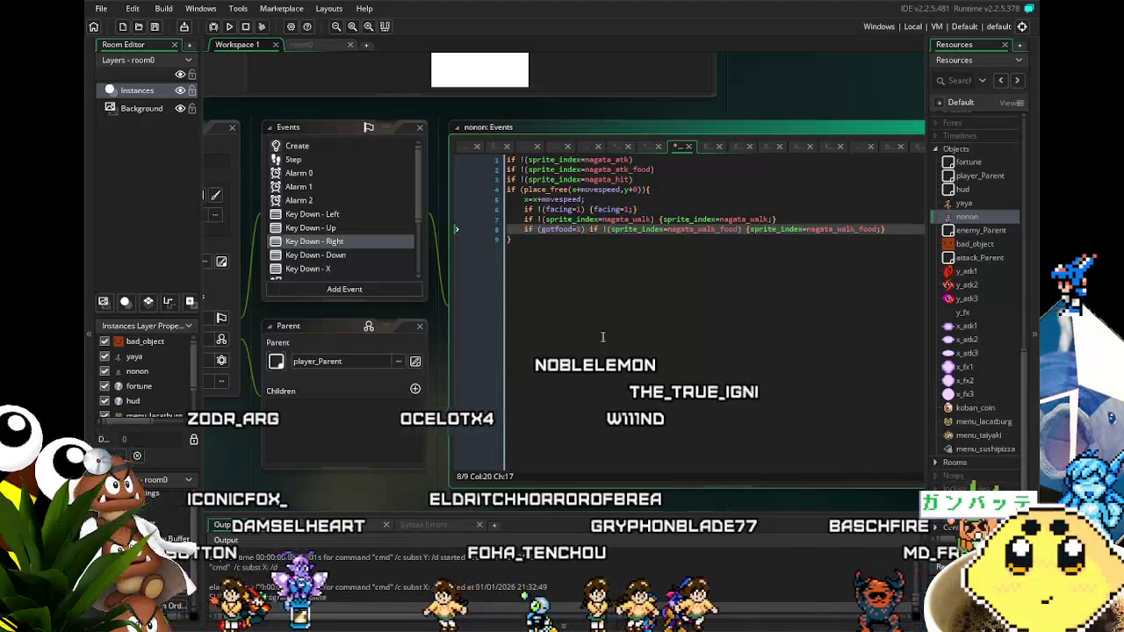
Prefix Key Down - Down's nagata_walk_food line with if (gotfood=1).
left_click(356, 254)
key("Home")
type("if (gotfood=1)")
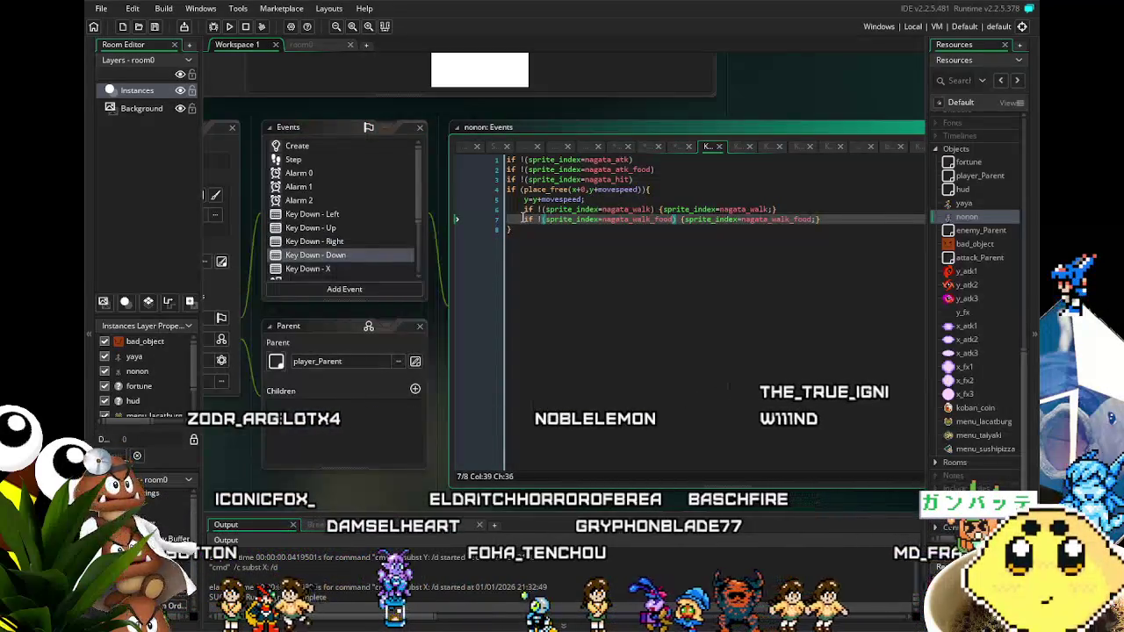
left_click(389, 265)
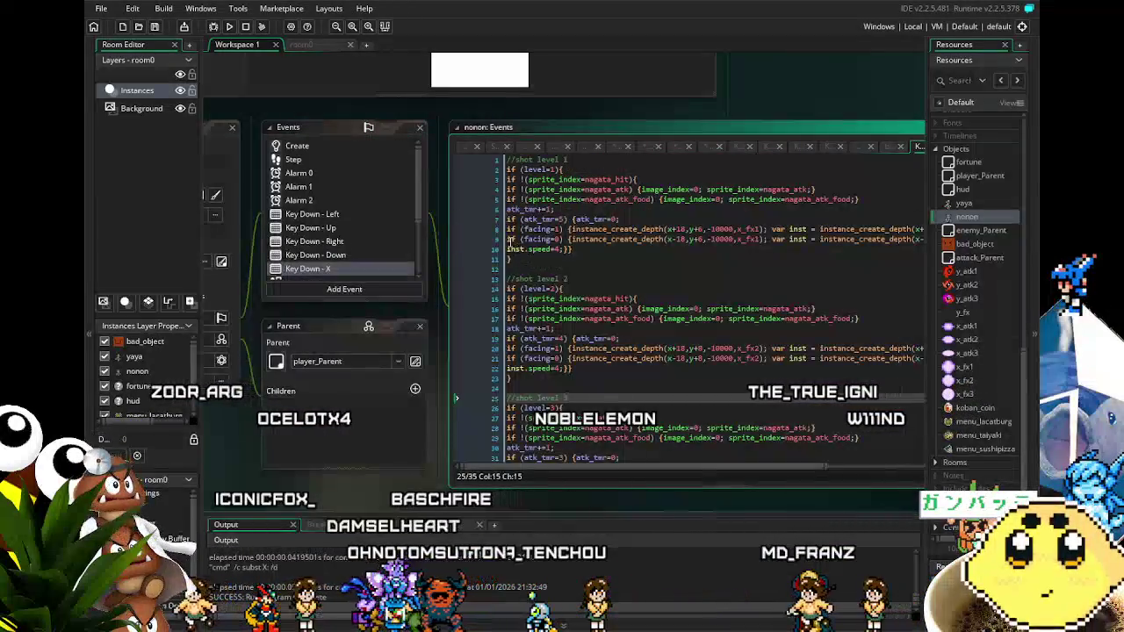
Review the shot level code and prefix the level 1 food-attack line with if (gotfood=1).
left_click(510, 239)
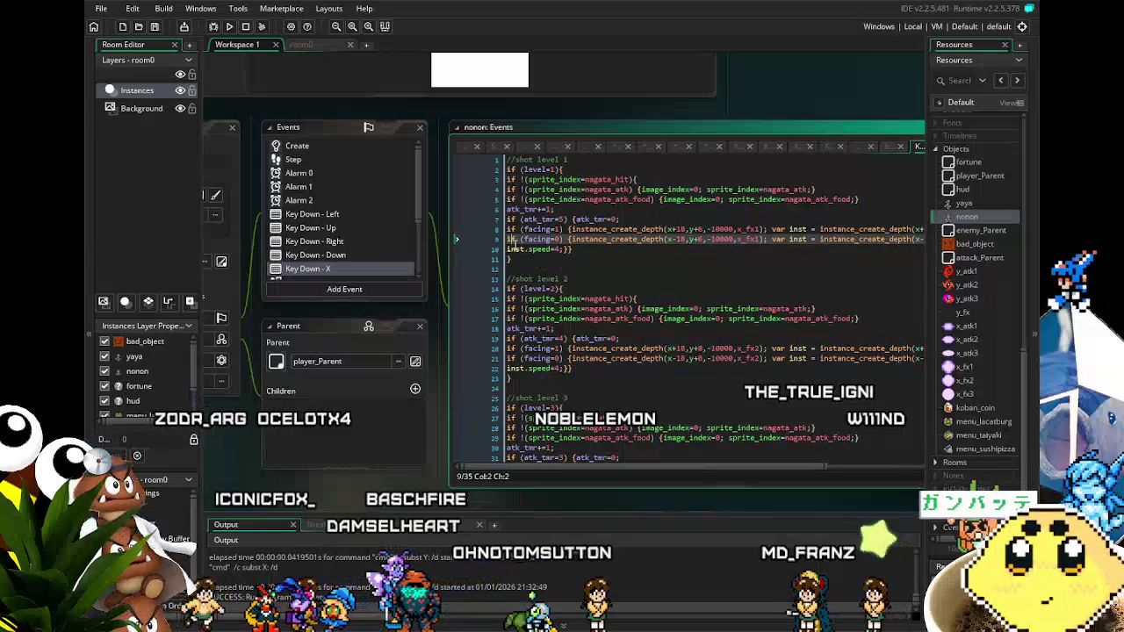
left_click(588, 278)
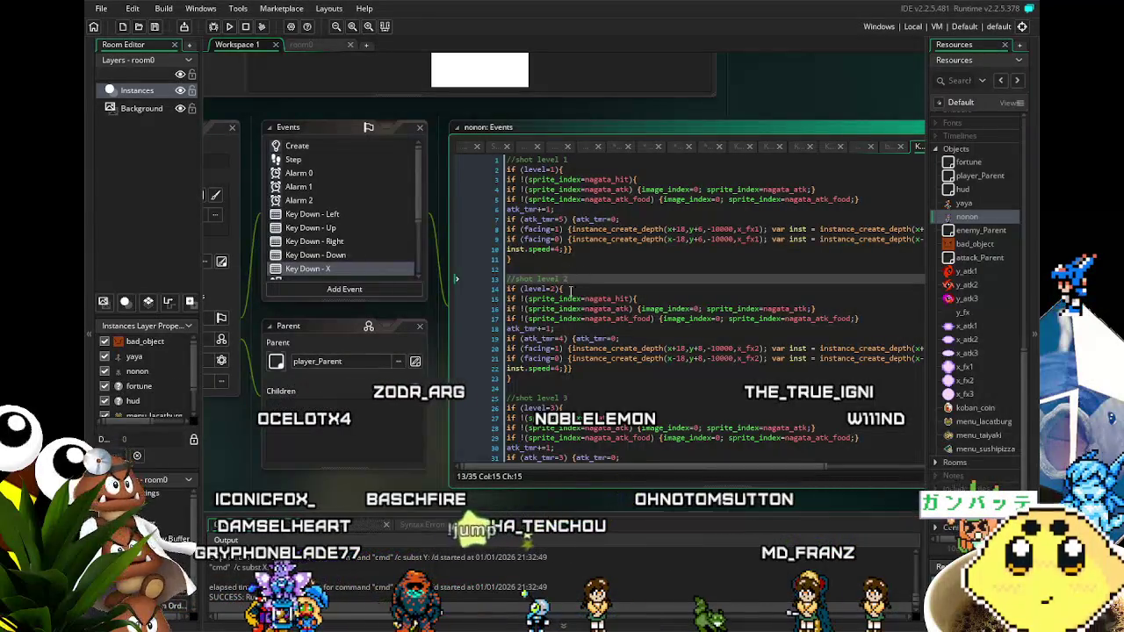
left_click_drag(528, 505, 500, 478)
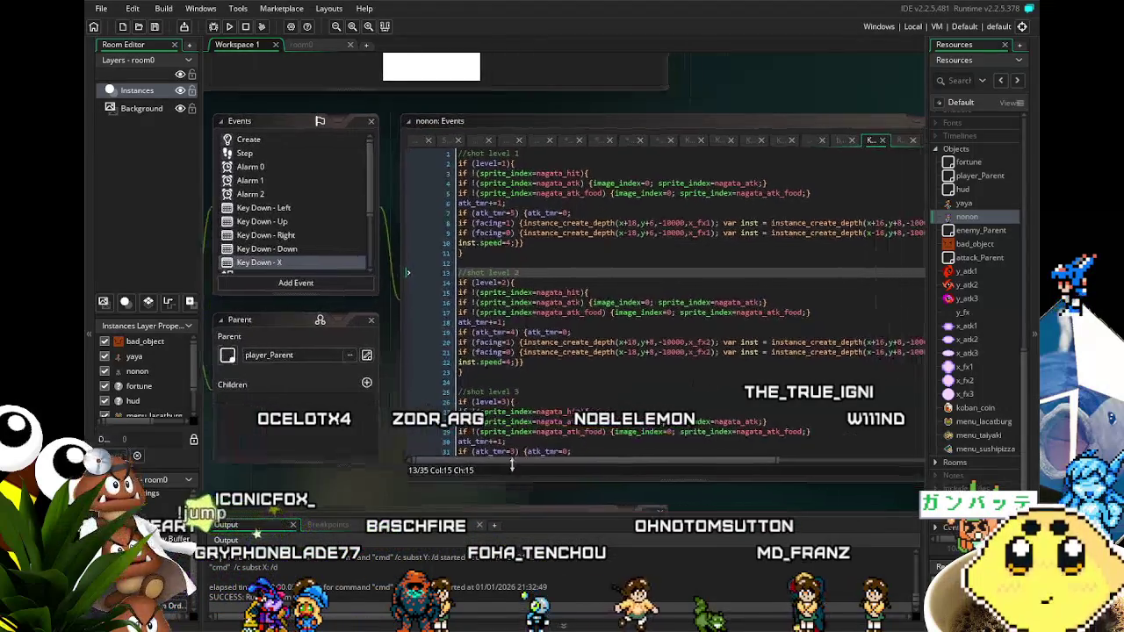
scroll(569, 397, "down", 2)
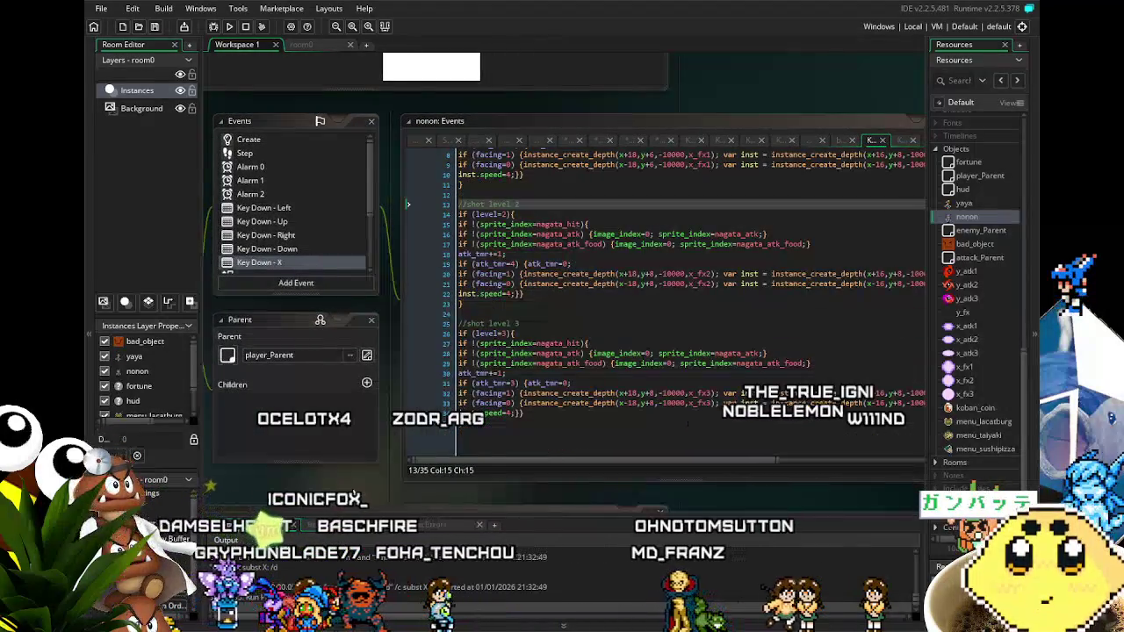
scroll(543, 428, "up", 2)
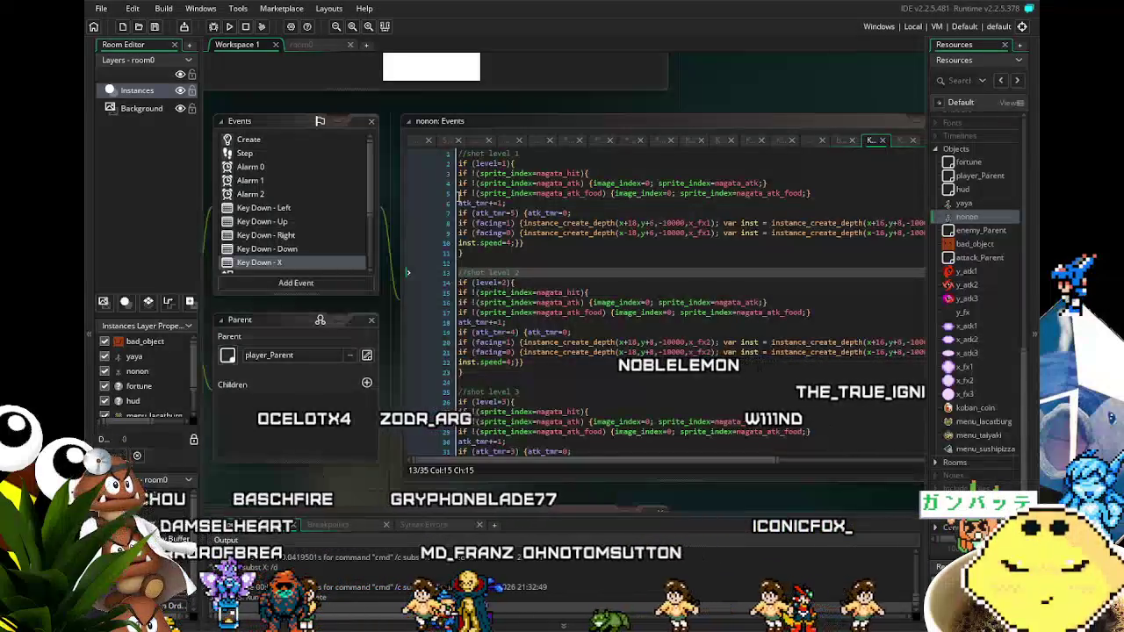
left_click(458, 194)
type("if (gotfood=1)")
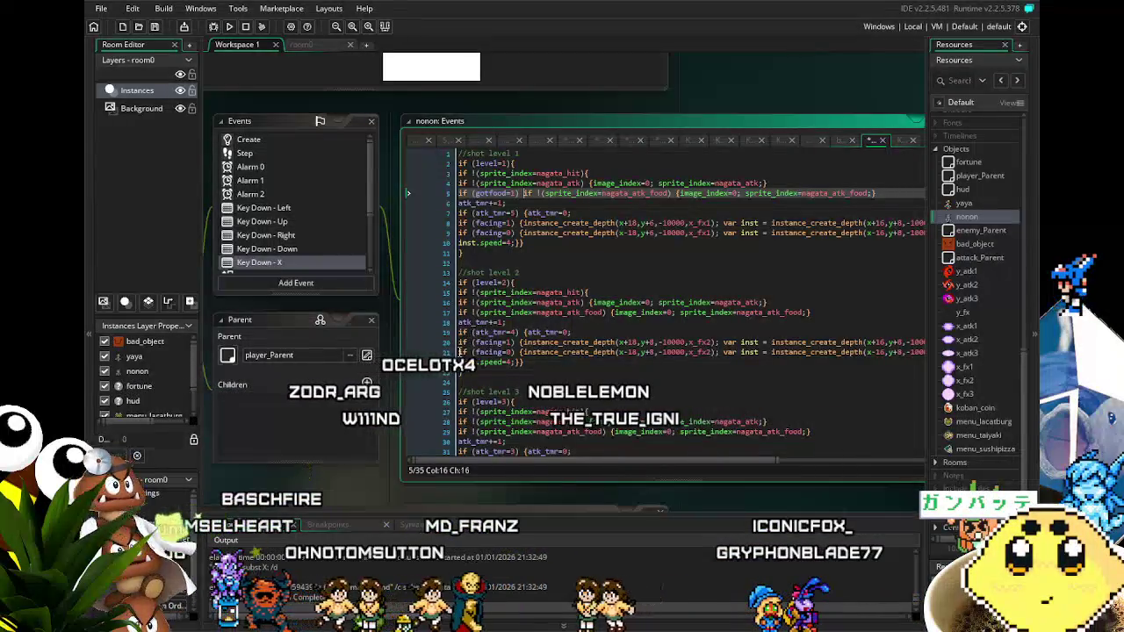
Add the same gotfood=1 guard to the level 2 and level 3 food-attack lines.
left_click(459, 353)
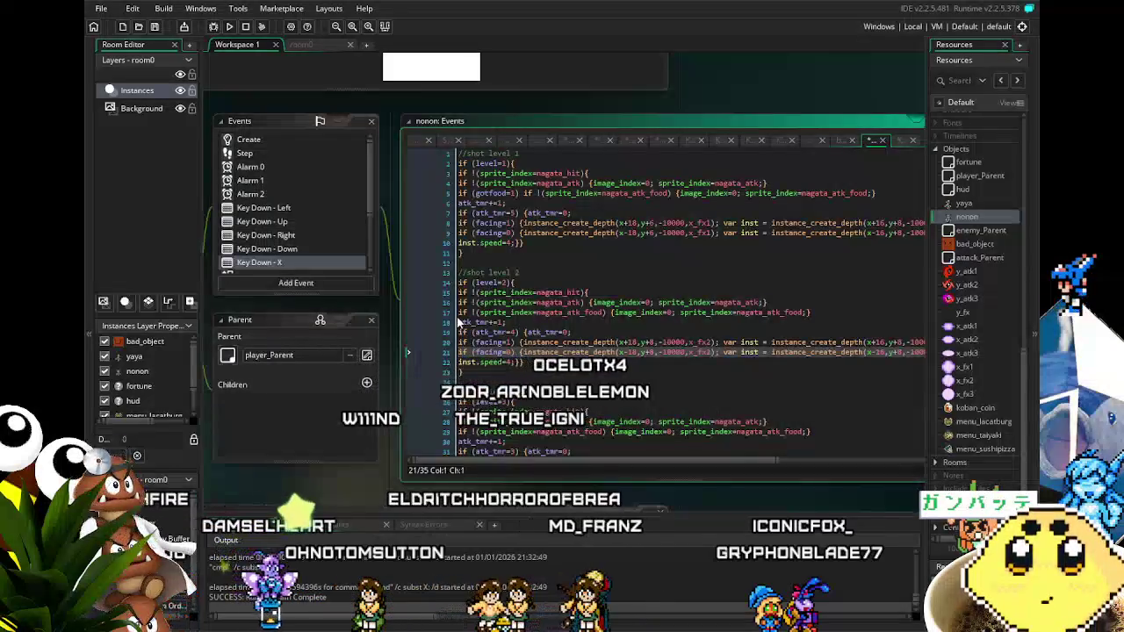
left_click(458, 313)
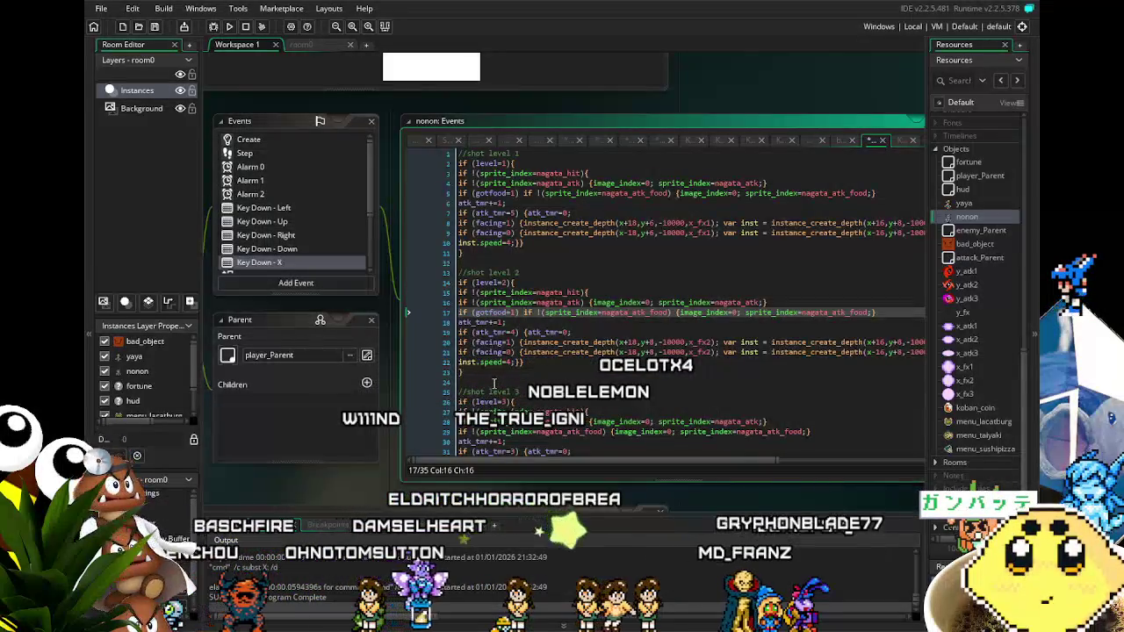
scroll(494, 384, "down", 3)
left_click(408, 371)
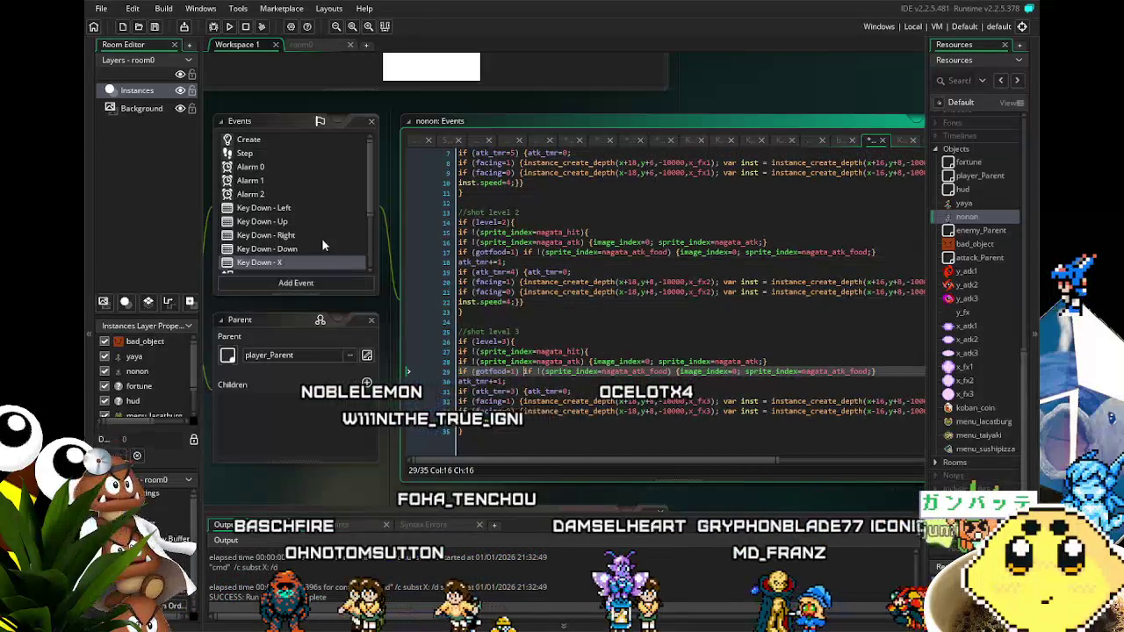
scroll(321, 237, "down", 3)
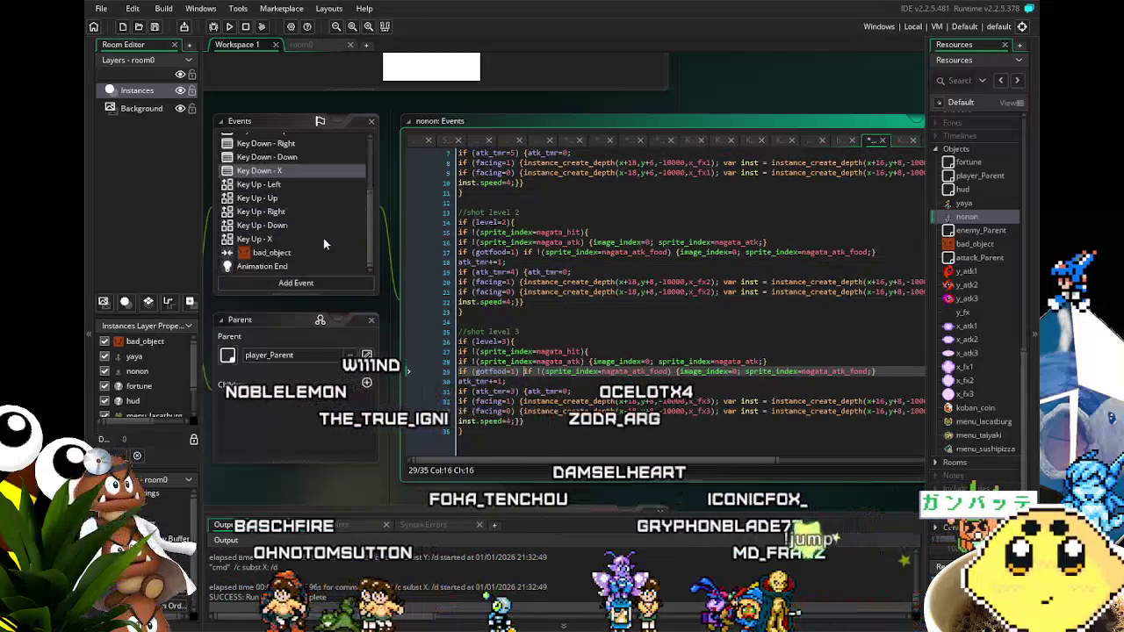
left_click(296, 185)
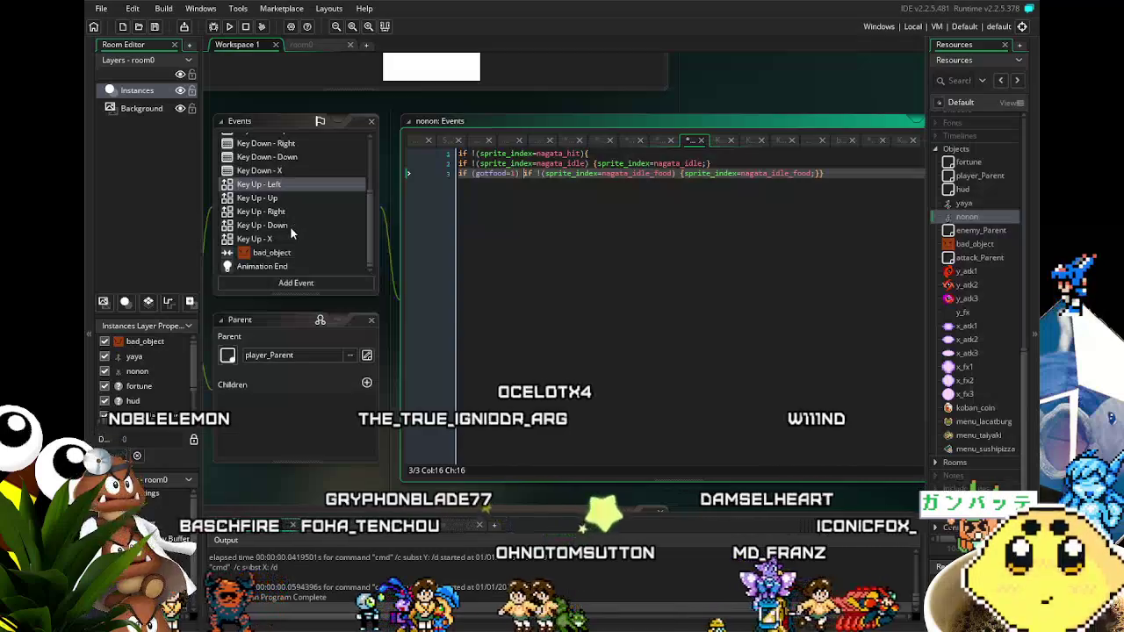
Prefix line 3's idle-food switch in Key Up - Up, Right and Down with if (gotfood=1).
left_click(276, 197)
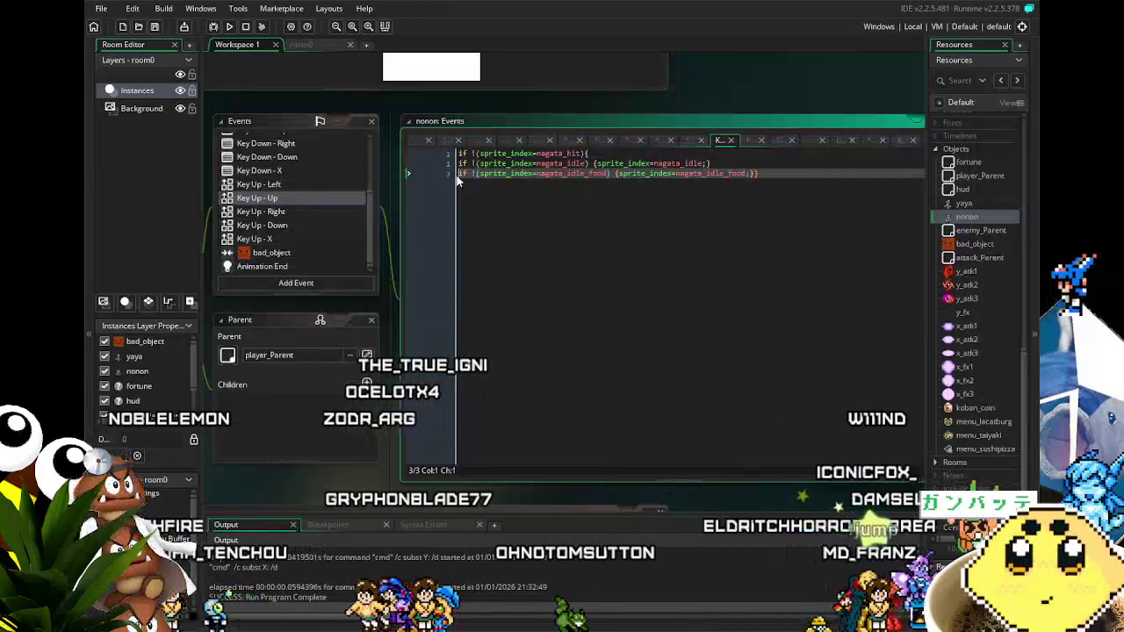
key("Home")
type("if (gotfood=1)")
left_click(269, 211)
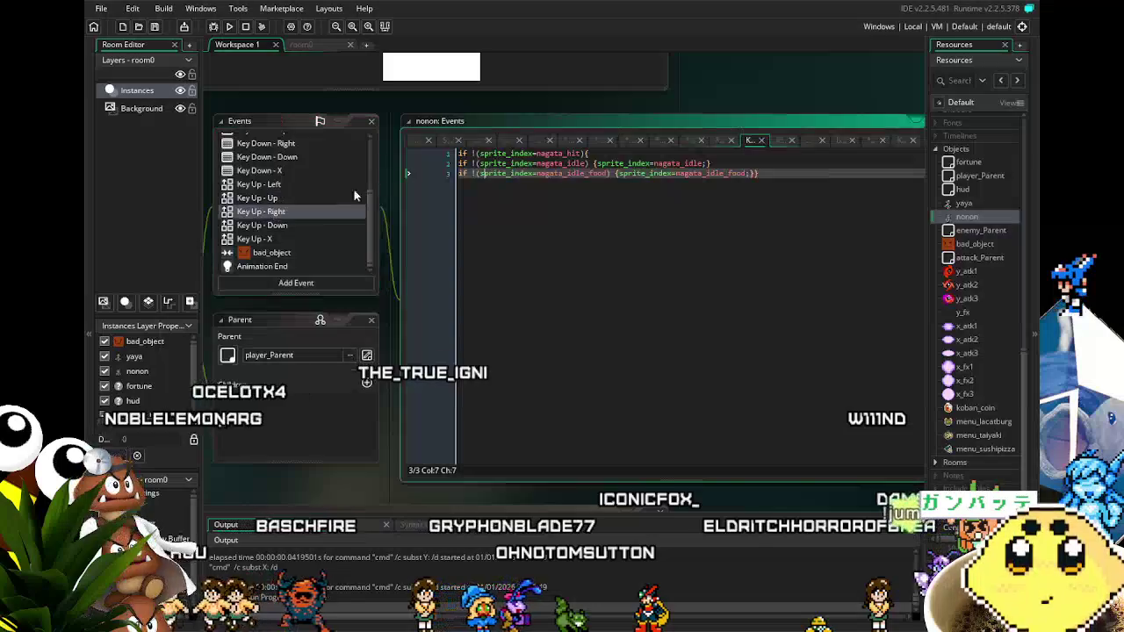
left_click(457, 174)
type("if (gotfood=1)")
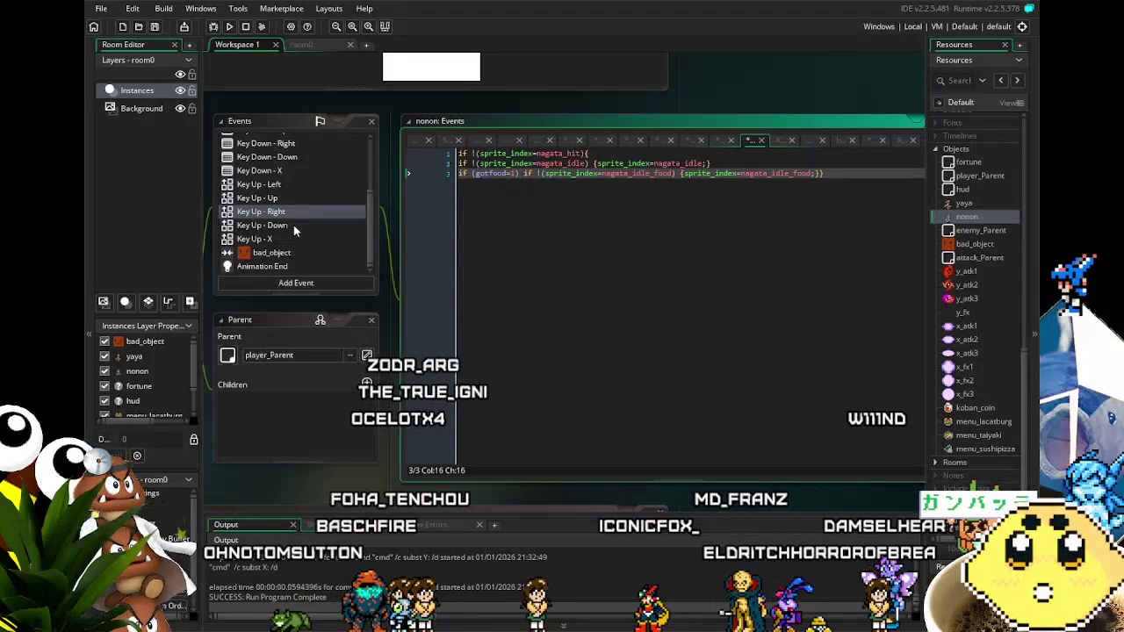
left_click(293, 225)
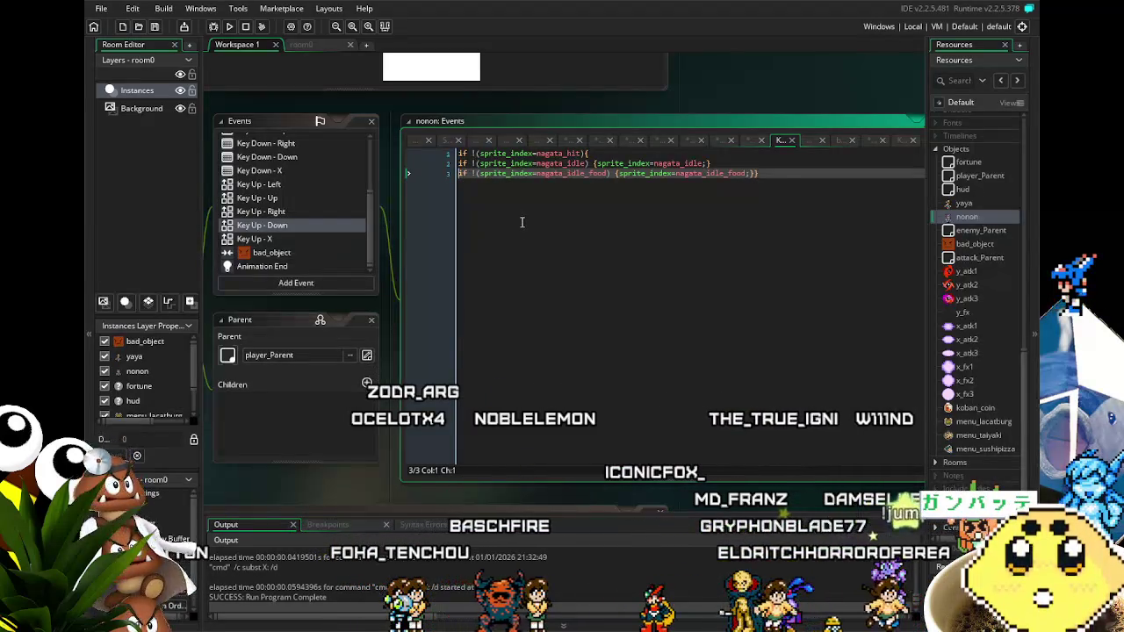
type("if (gotfood=1) if (sprite_index=nagata_atk_food) {sprite_index=nagata_idle;")
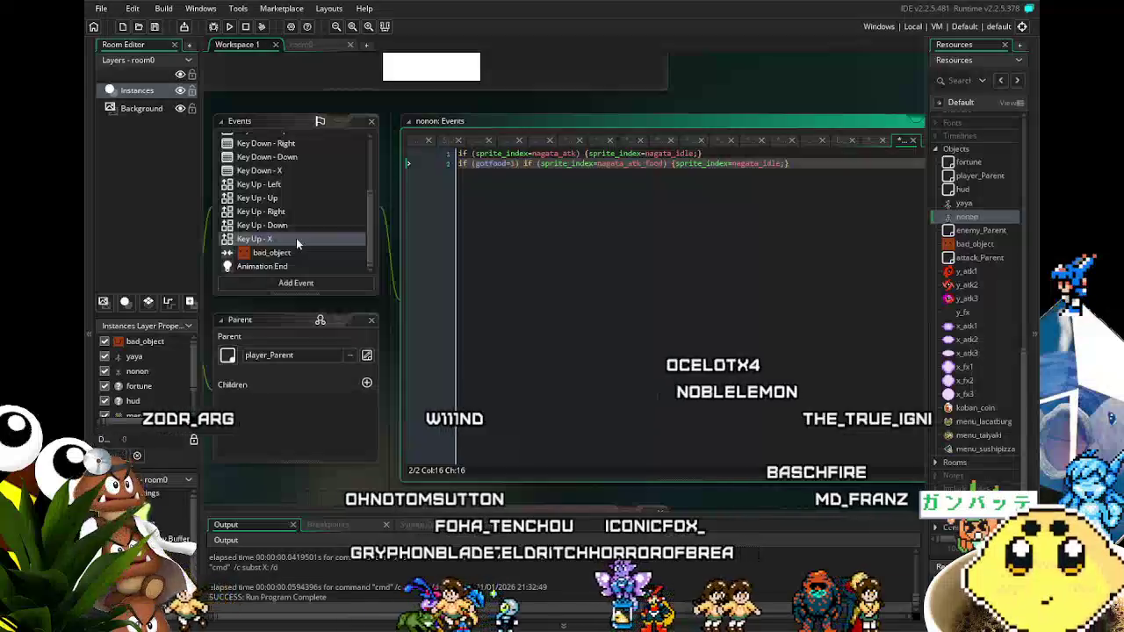
Review nonon's bad_object collision, Animation End and Key Up - X gotfood code.
left_click(293, 255)
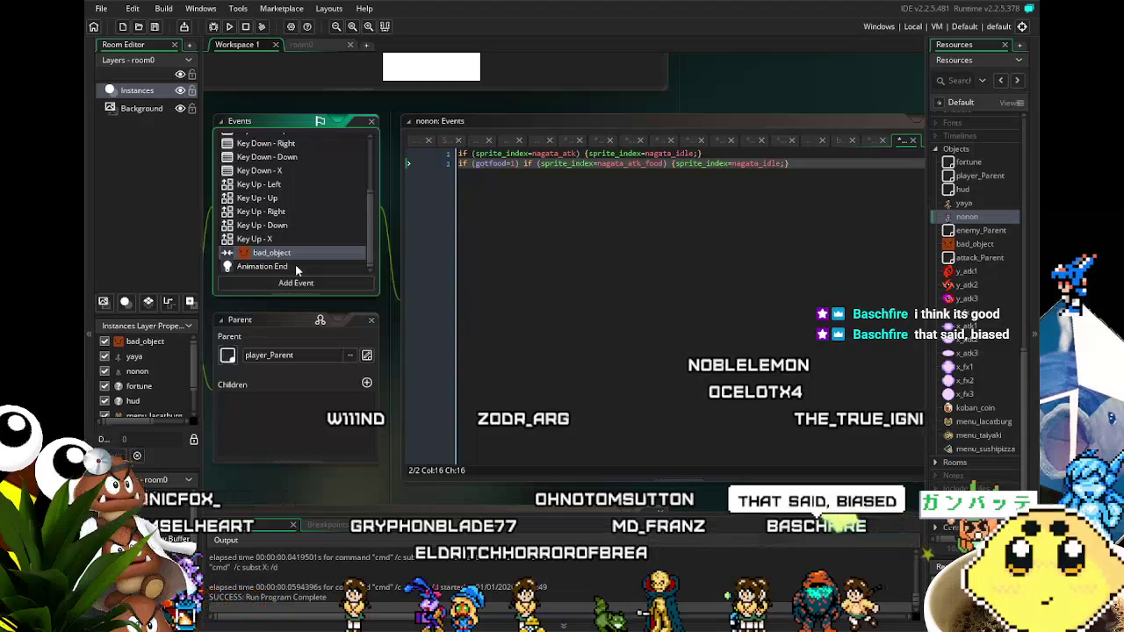
left_click(295, 264)
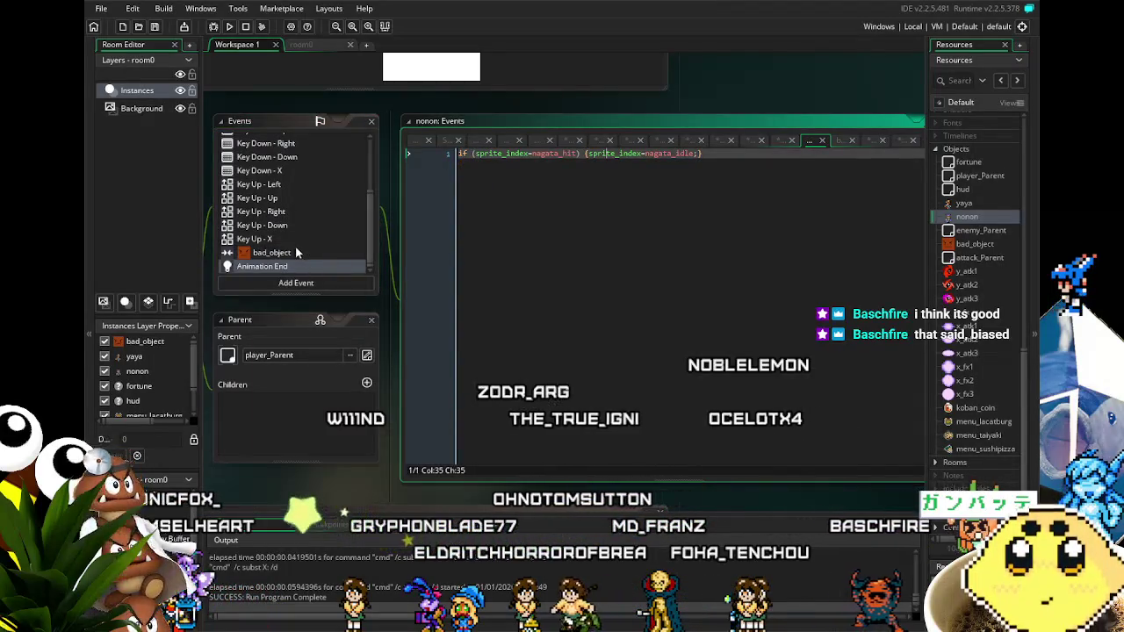
left_click(287, 252)
left_click(288, 239)
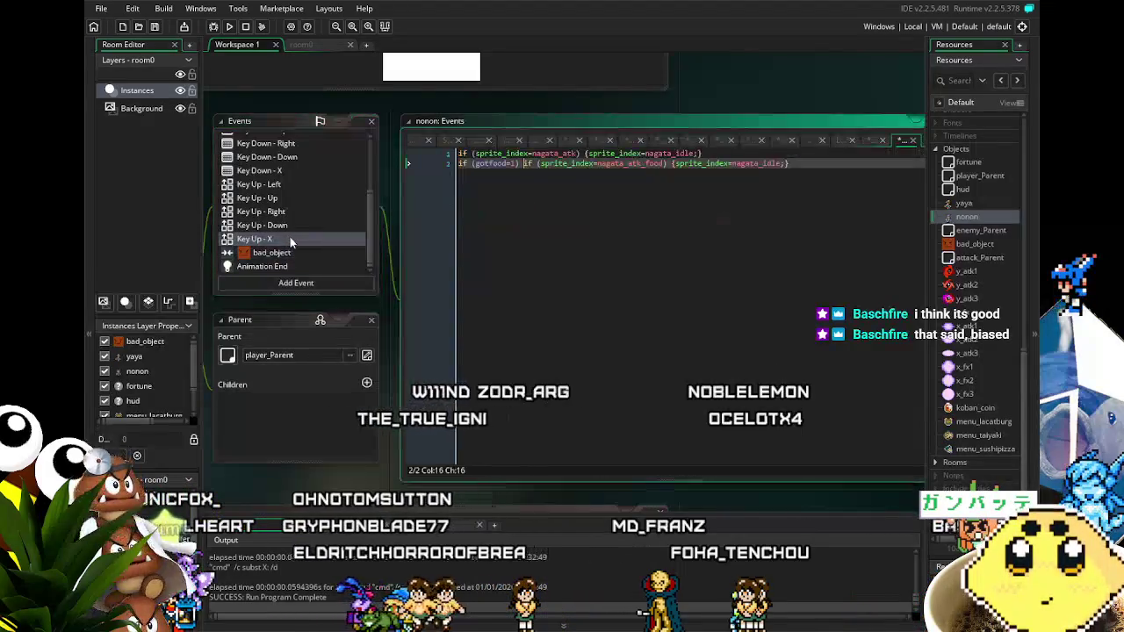
left_click(484, 263)
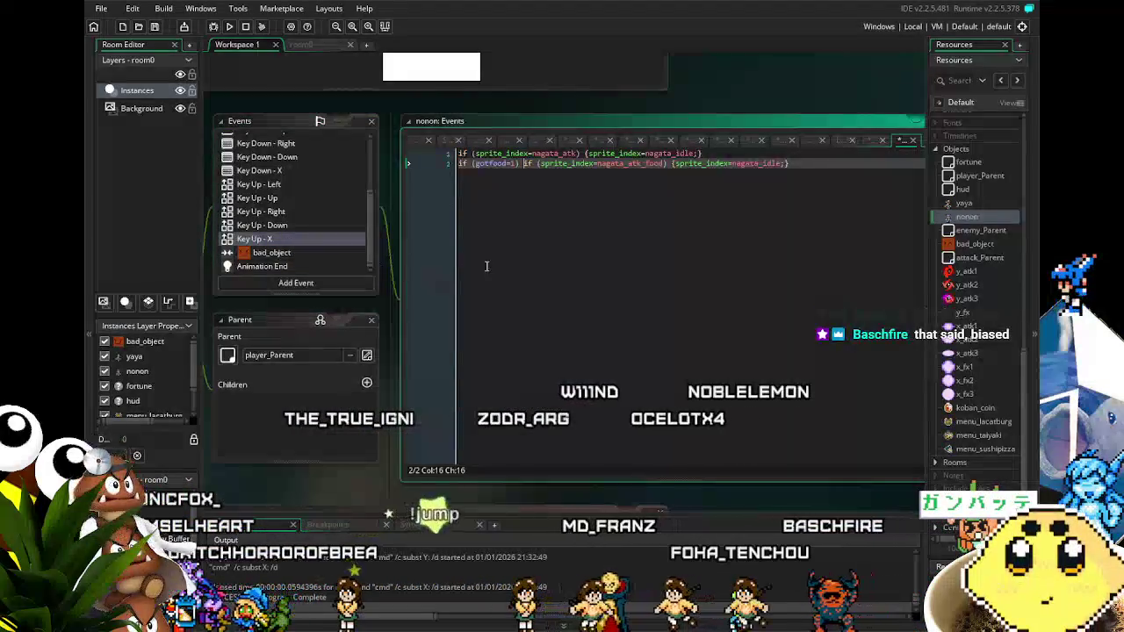
left_click_drag(526, 266, 450, 272)
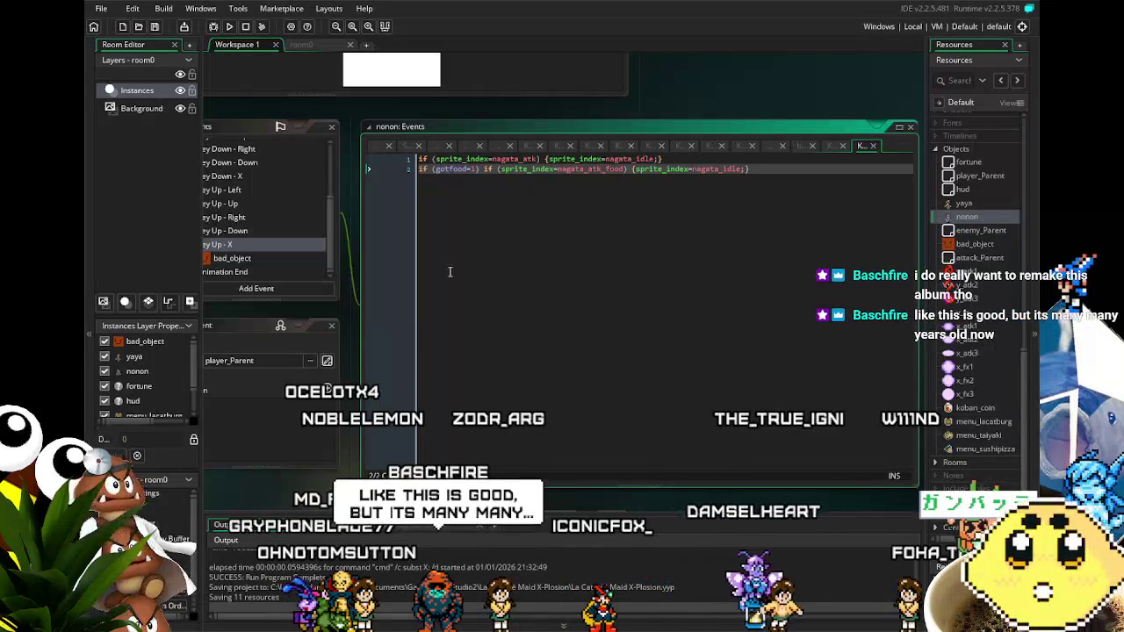
Pan the workspace right to reveal the Object: nonon properties panel.
left_click_drag(449, 272, 631, 260)
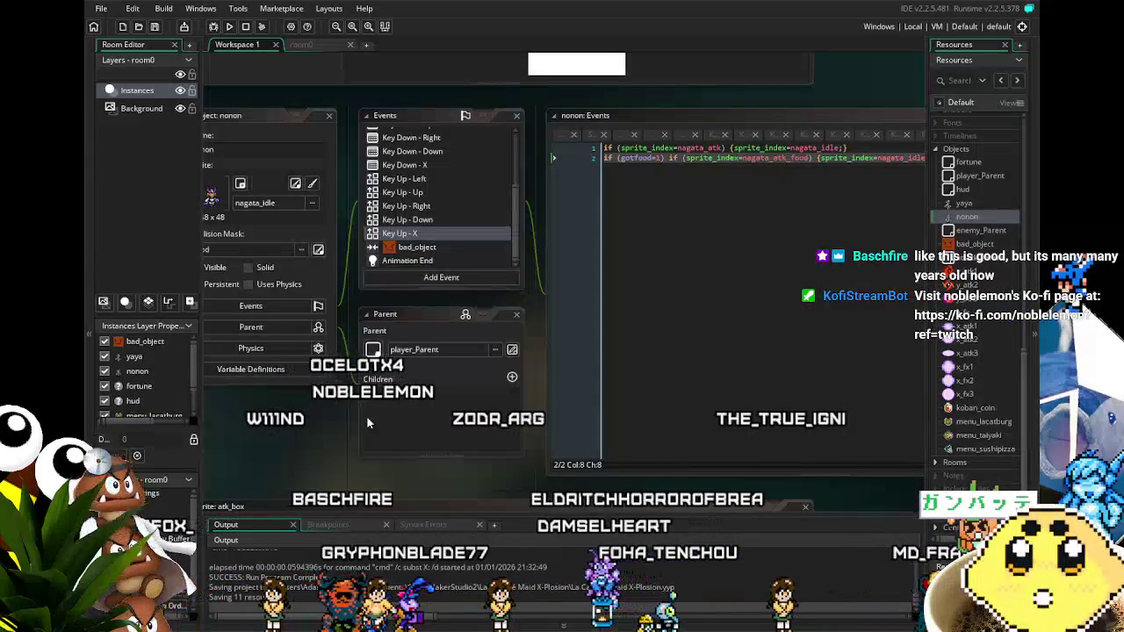
mouse_move(306, 443)
left_mouse_down()
mouse_move(378, 443)
mouse_move(319, 440)
mouse_move(336, 436)
left_mouse_up()
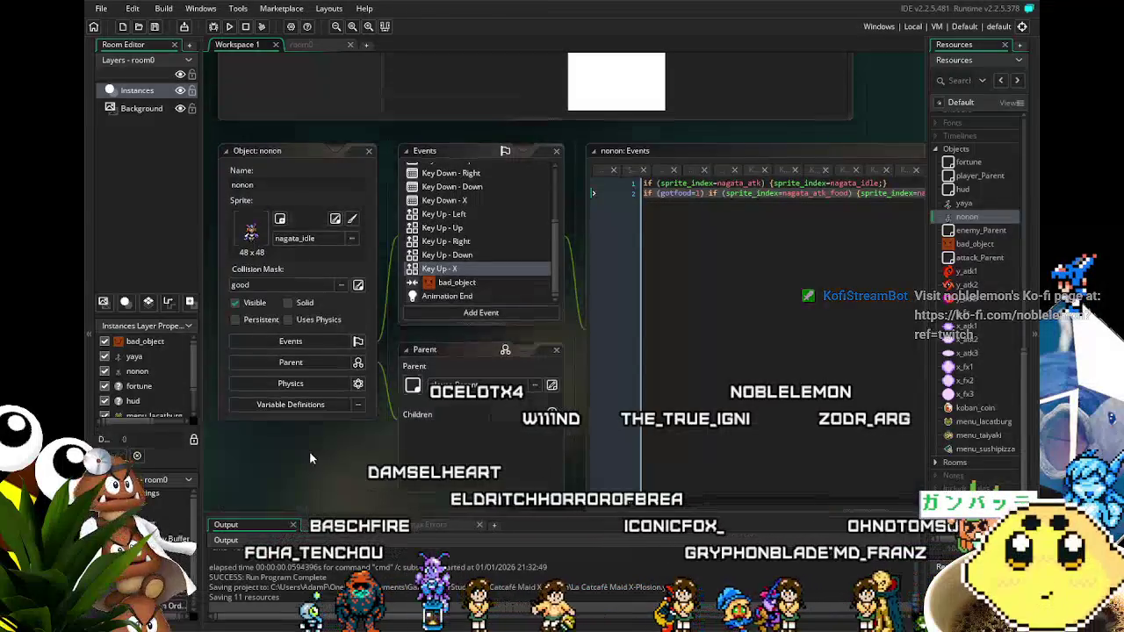
scroll(309, 451, "down", 5)
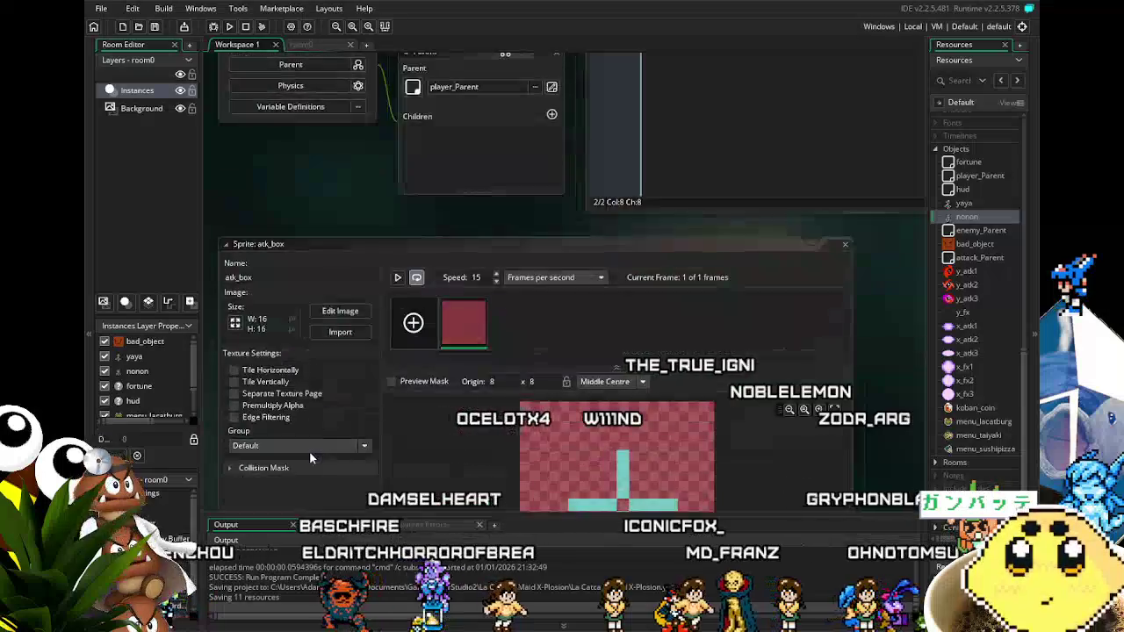
scroll(310, 451, "down", 2)
scroll(378, 325, "left", 3)
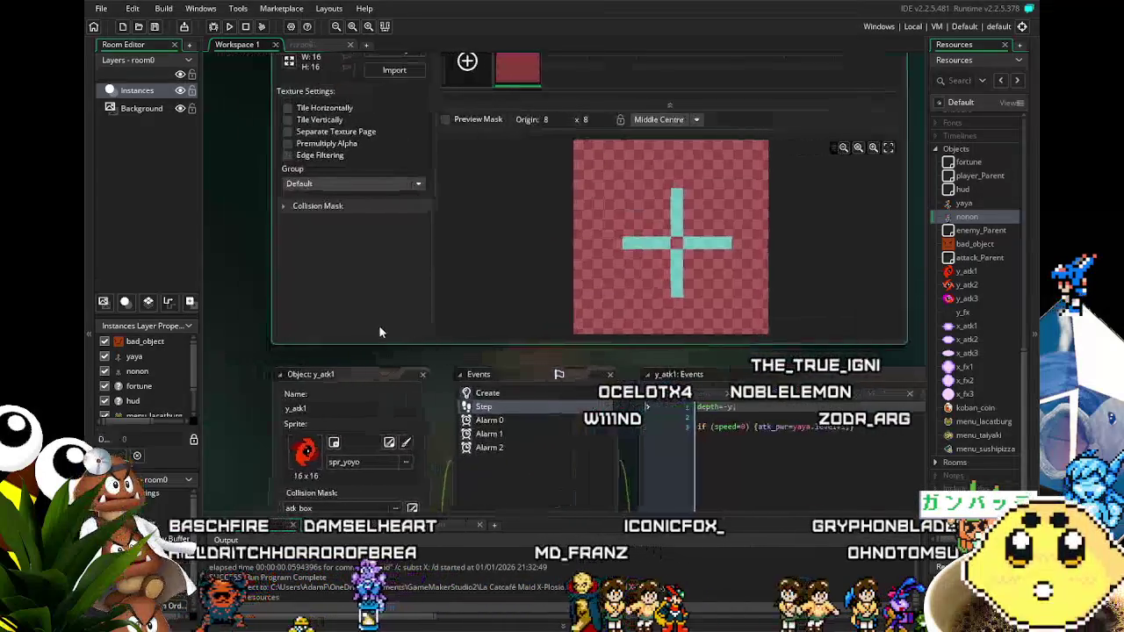
scroll(273, 416, "down", 4)
left_click_drag(315, 402, 218, 406)
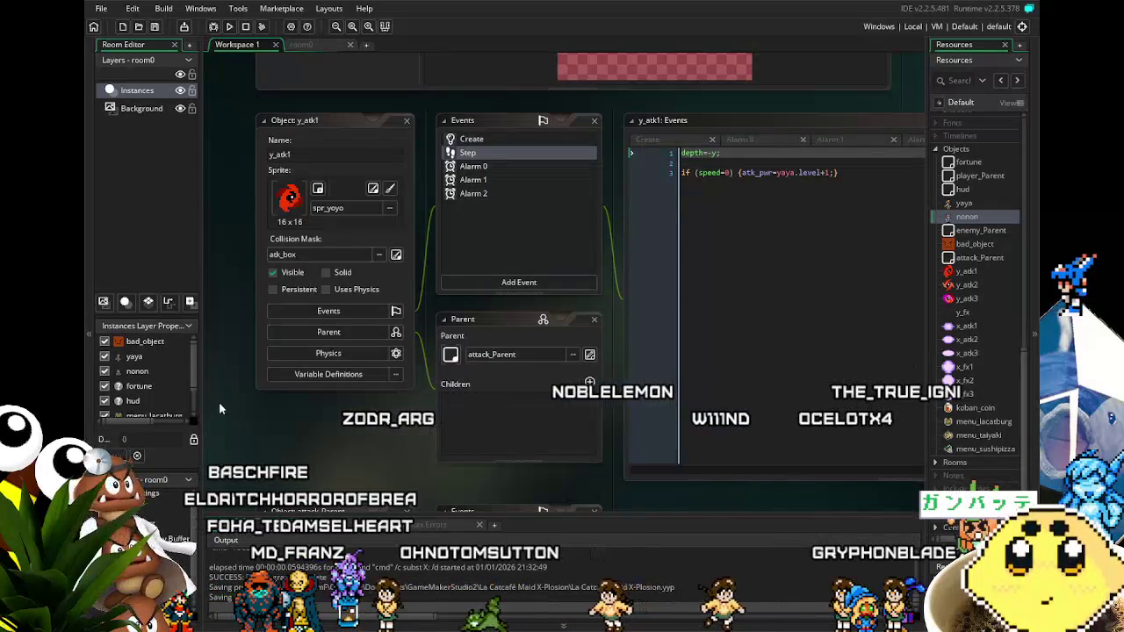
left_click(396, 254)
scroll(244, 409, "up", 5)
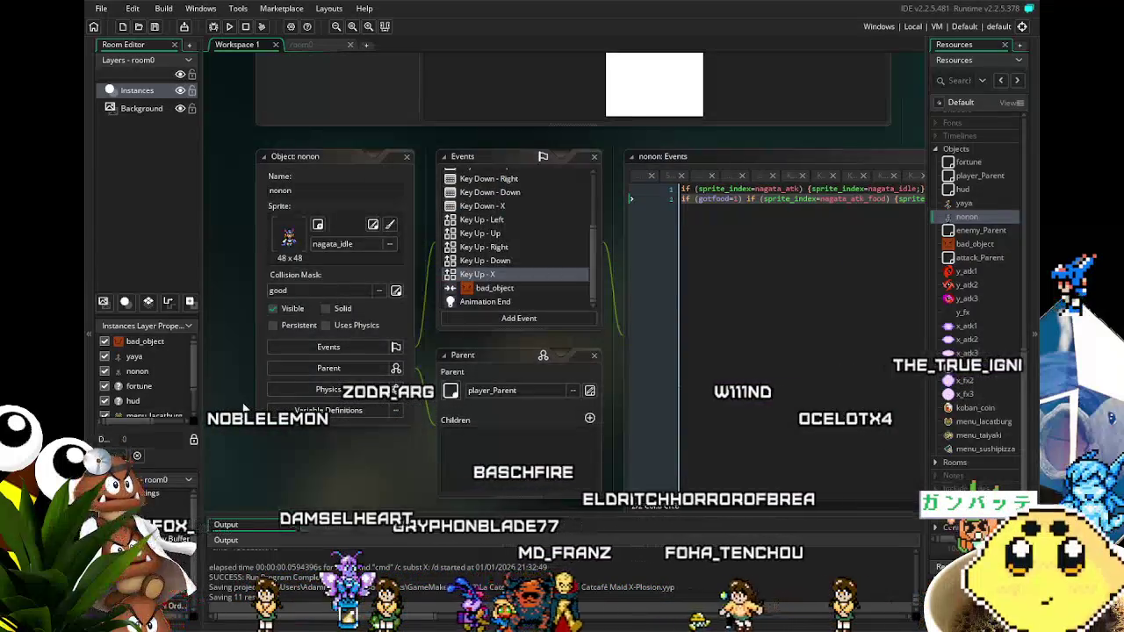
scroll(245, 409, "up", 6)
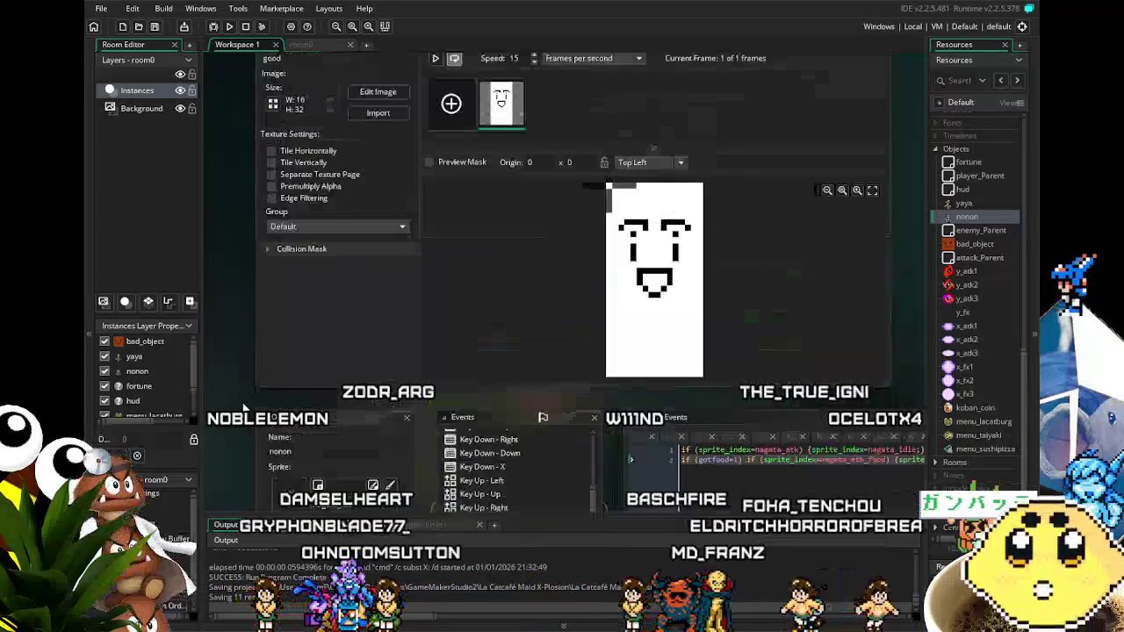
scroll(245, 409, "up", 10)
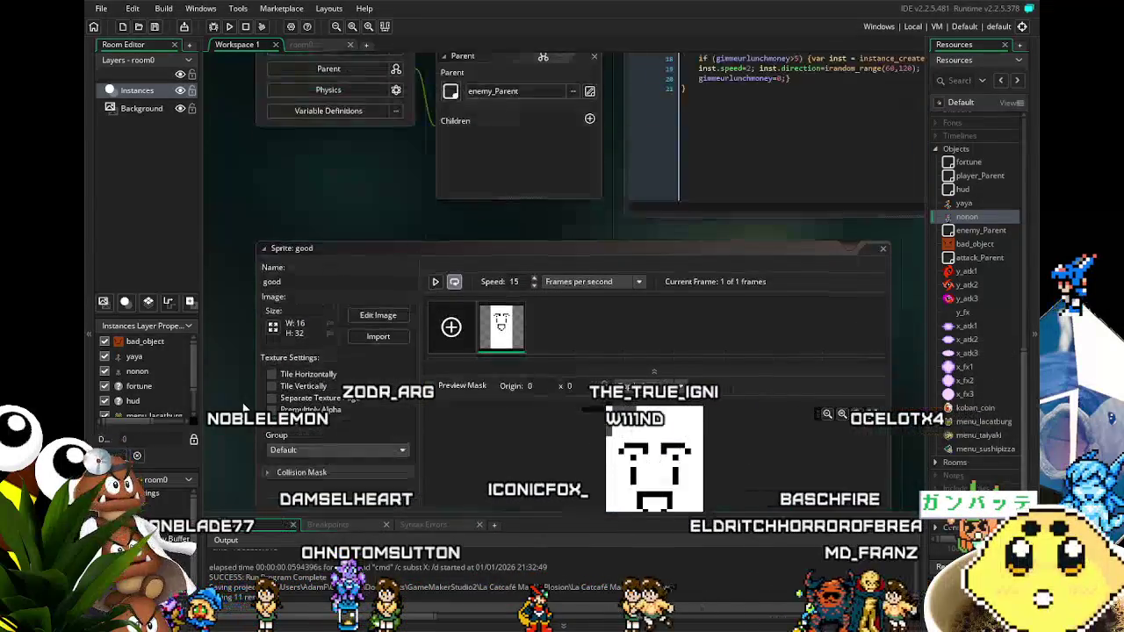
scroll(245, 409, "up", 15)
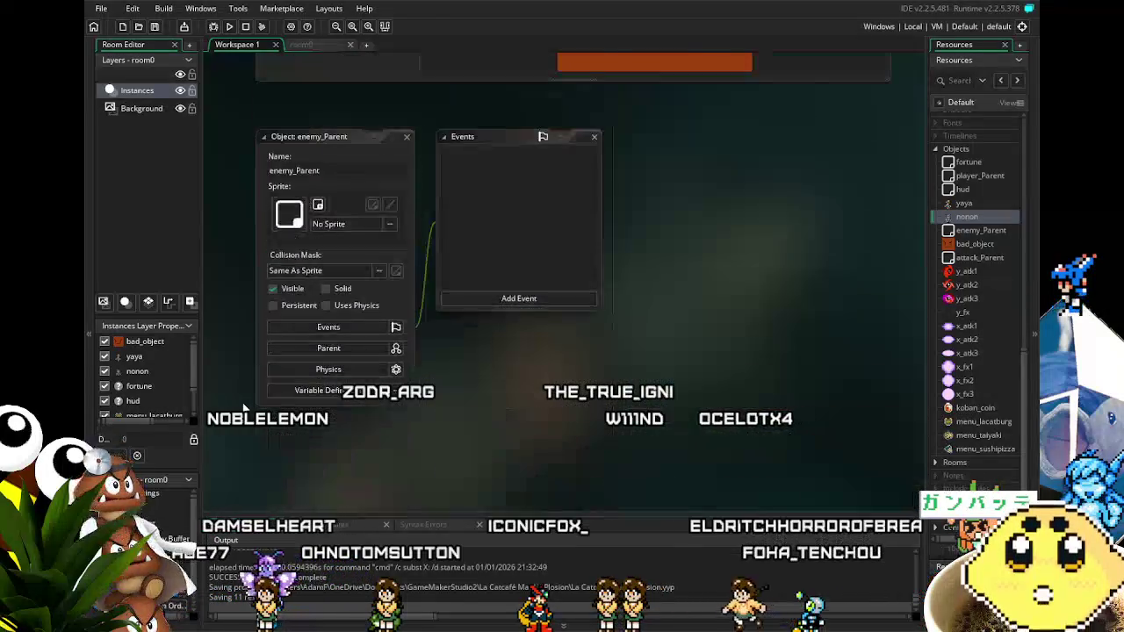
scroll(243, 408, "up", 15)
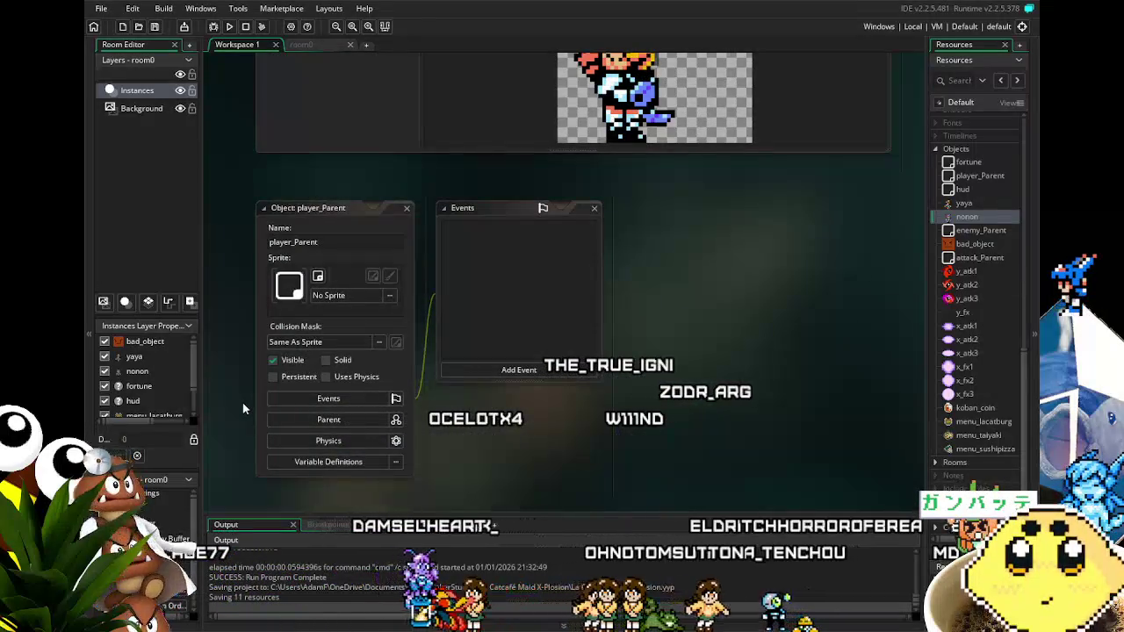
scroll(237, 413, "up", 5)
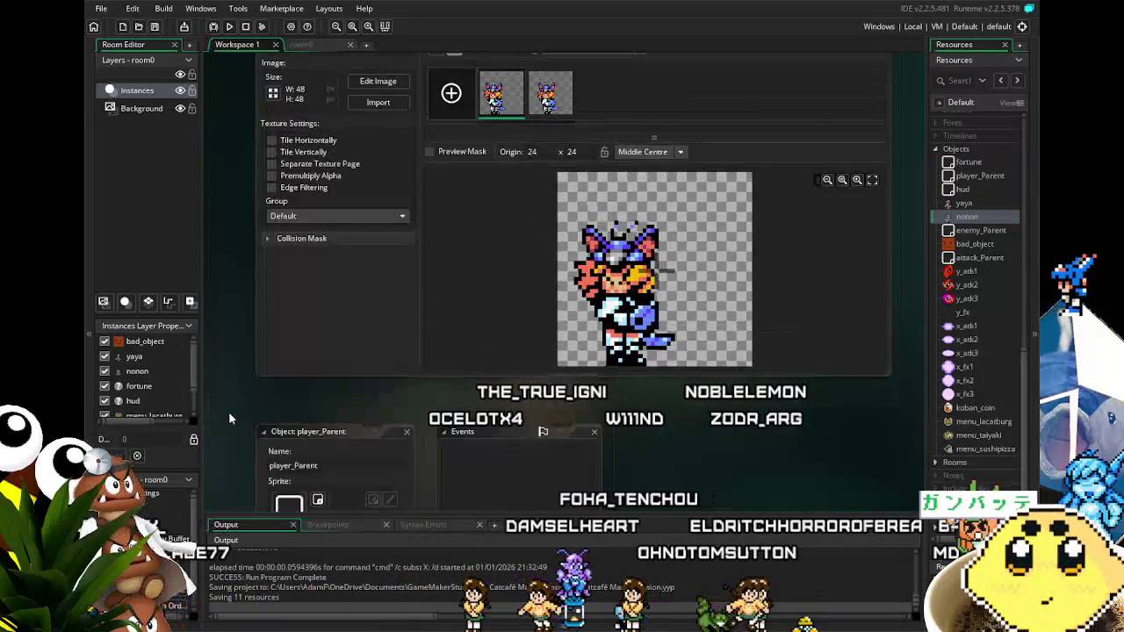
scroll(225, 434, "up", 5)
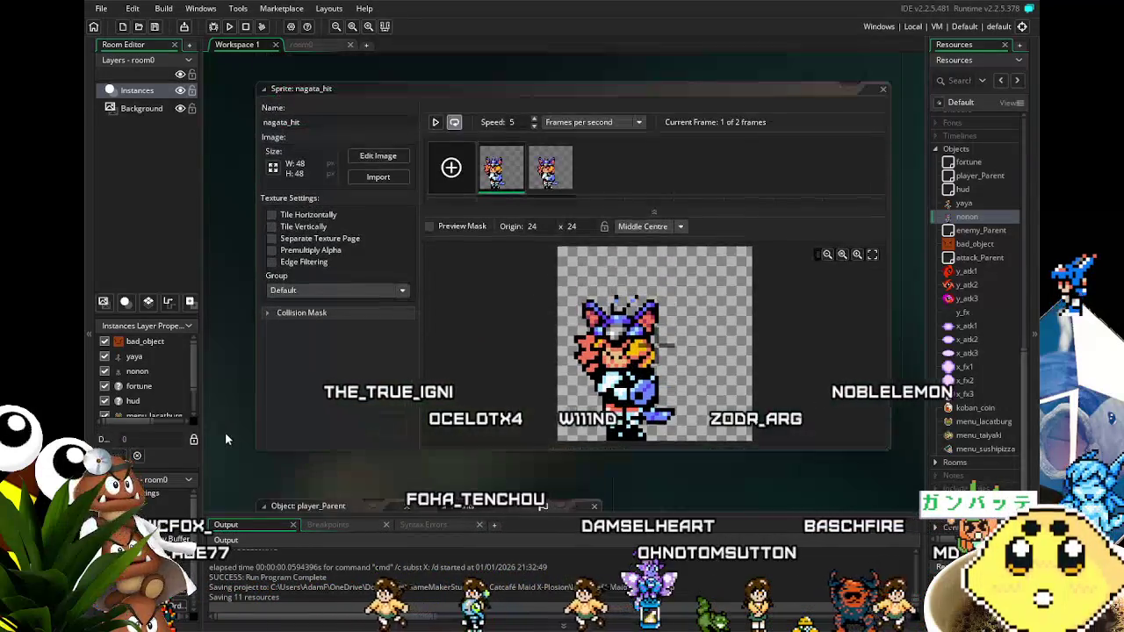
scroll(226, 438, "up", 5)
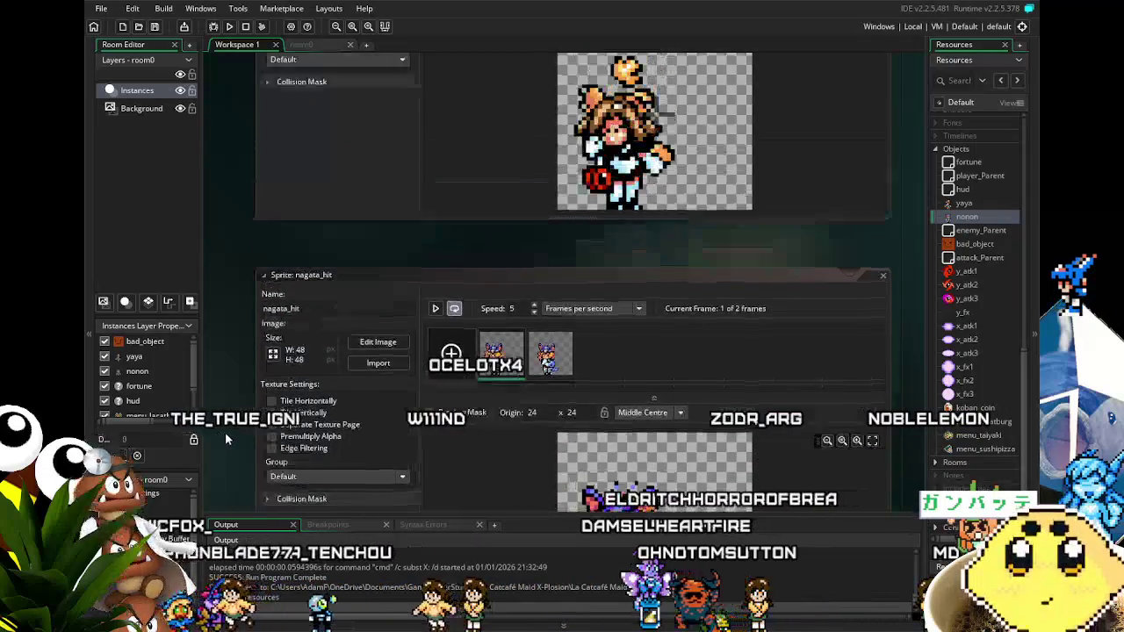
scroll(225, 432, "up", 5)
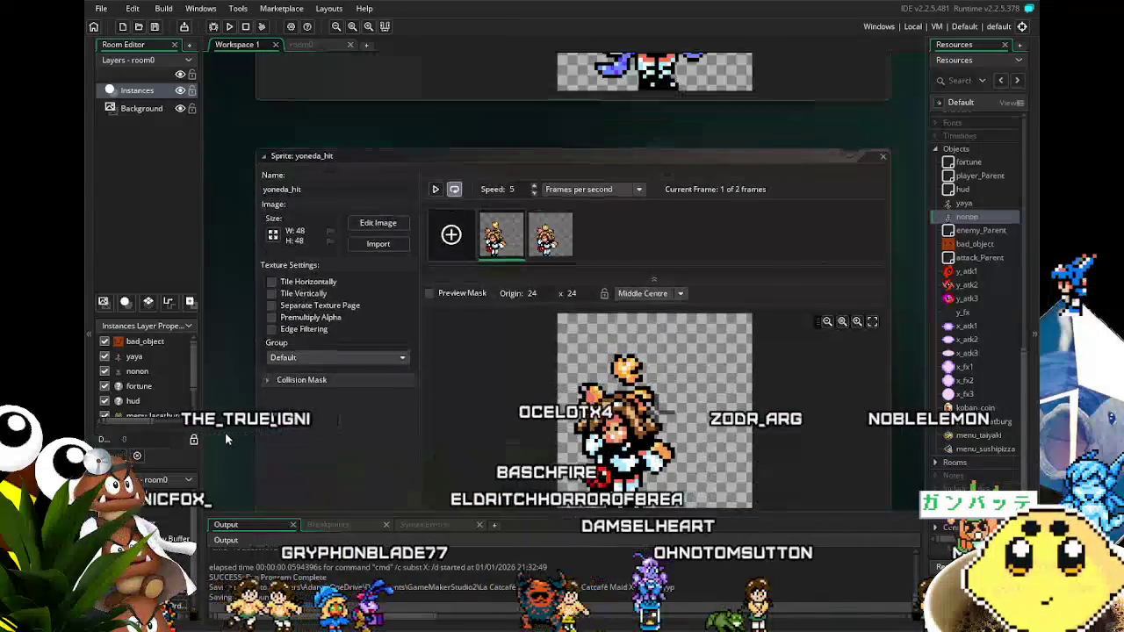
scroll(225, 432, "up", 5)
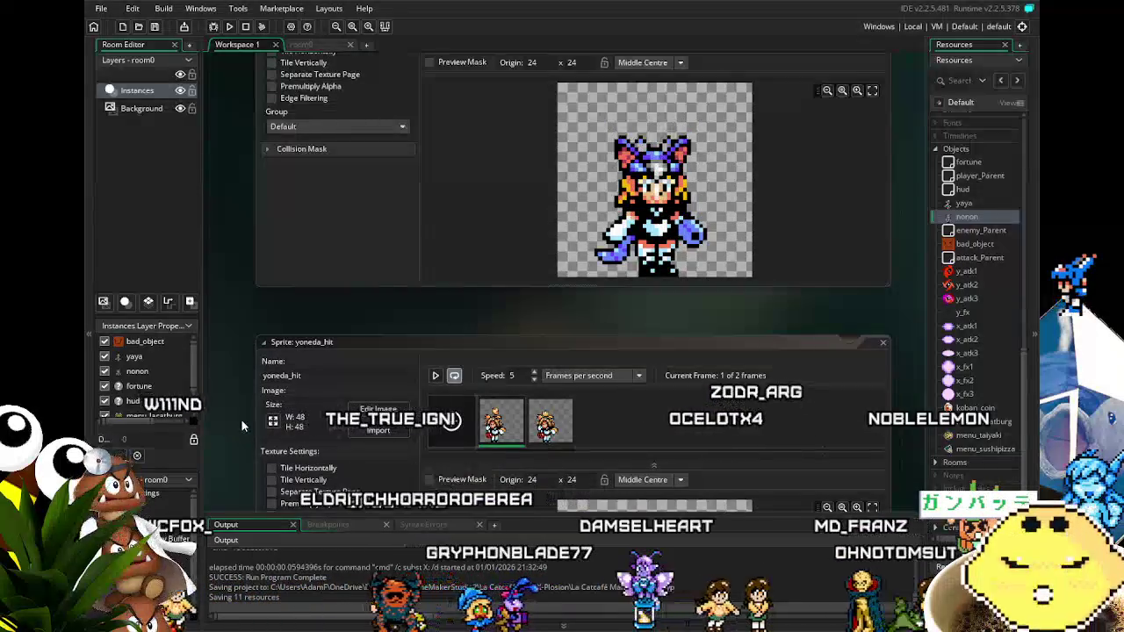
scroll(241, 420, "down", 3)
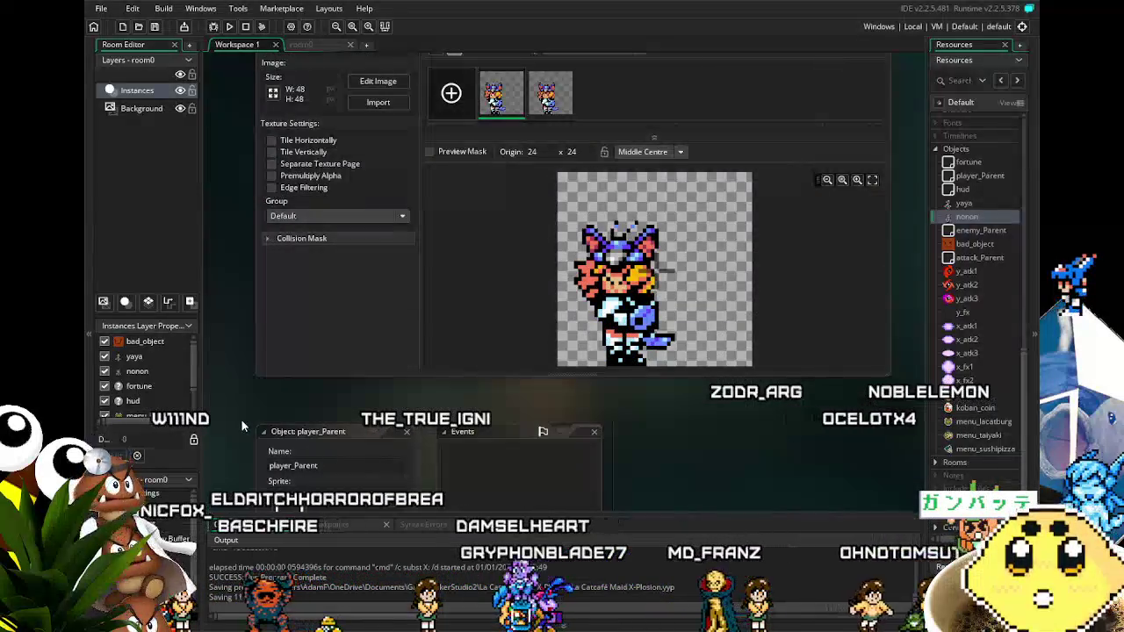
scroll(241, 420, "down", 5)
scroll(241, 420, "down", 5)
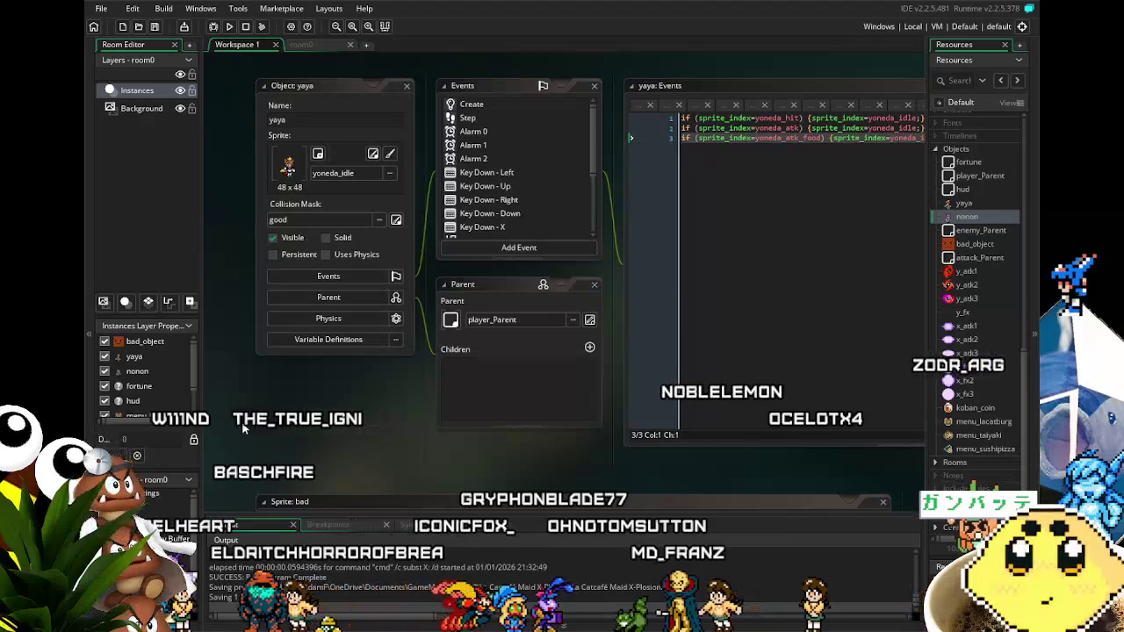
Save the yaya and nonon changes with Ctrl+S and scroll through the sprite editors.
key("ctrl+s")
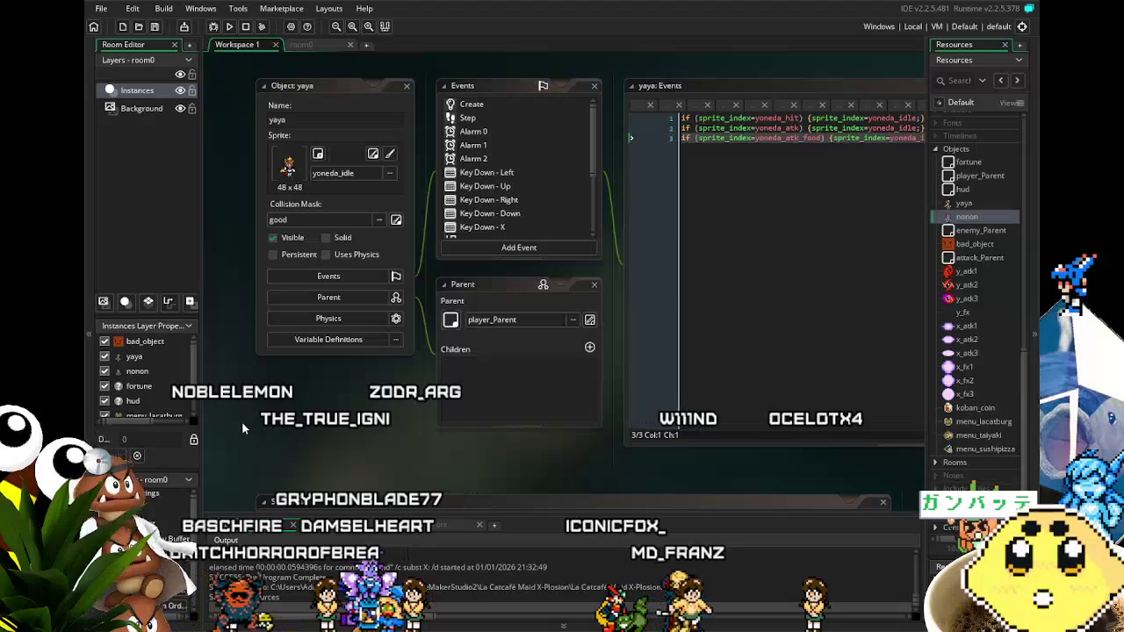
scroll(242, 422, "down", 3)
scroll(241, 421, "down", 5)
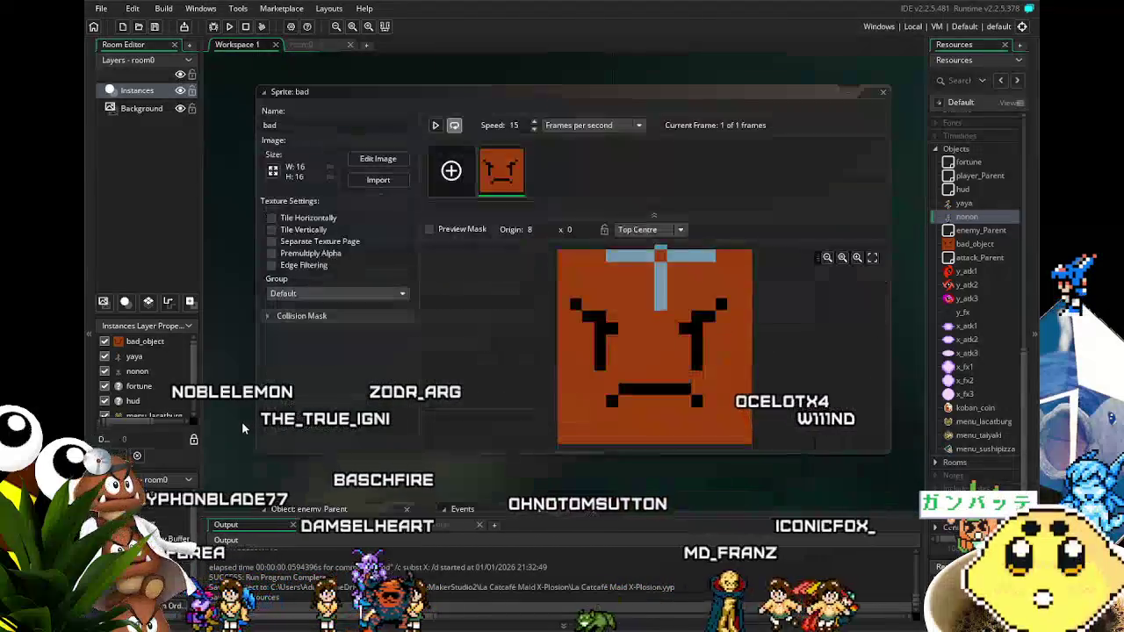
scroll(252, 416, "down", 5)
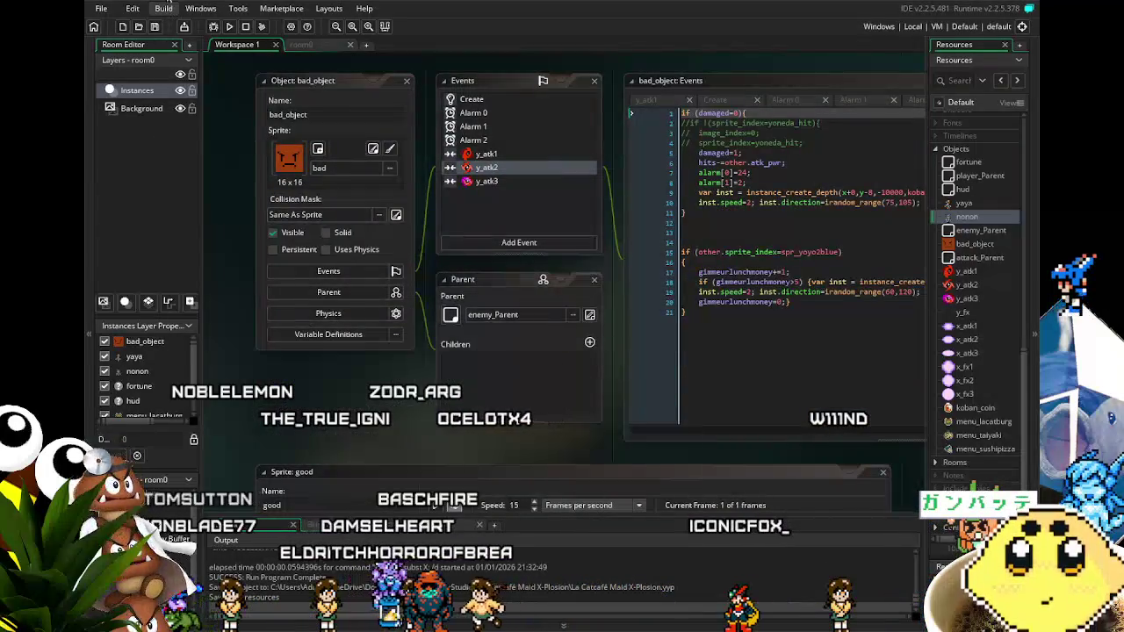
scroll(239, 188, "up", 10)
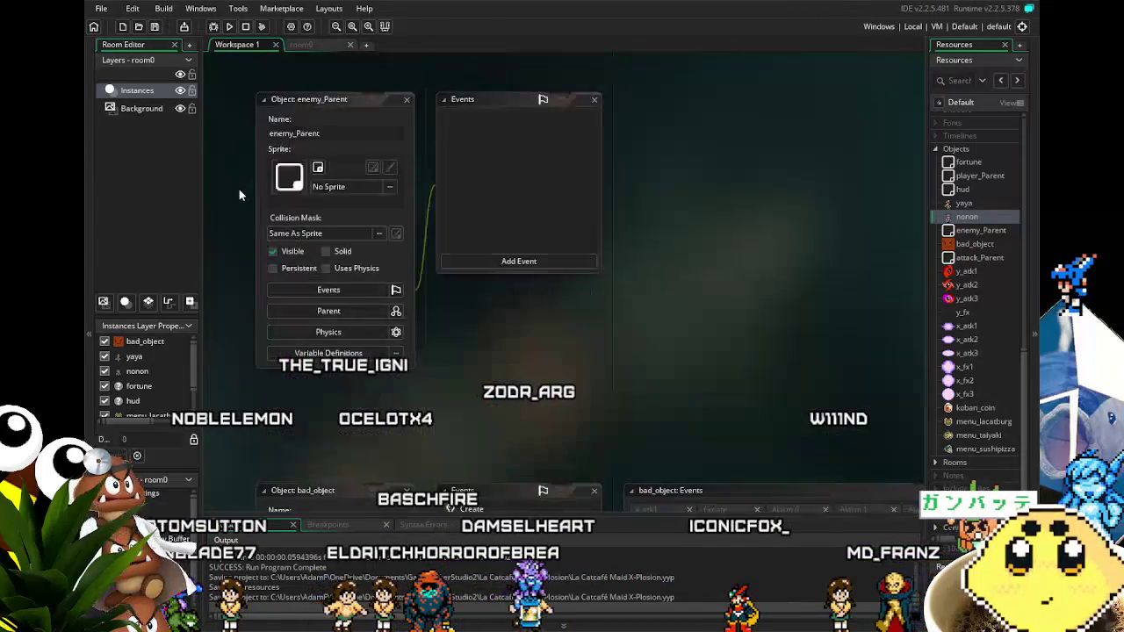
scroll(239, 188, "up", 10)
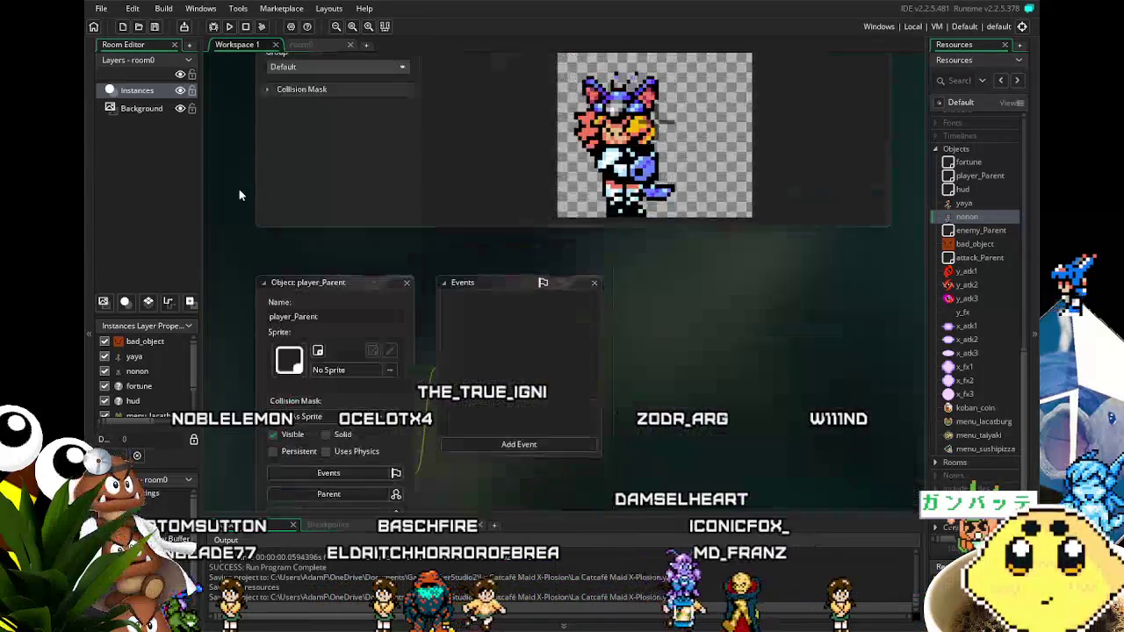
scroll(239, 189, "up", 10)
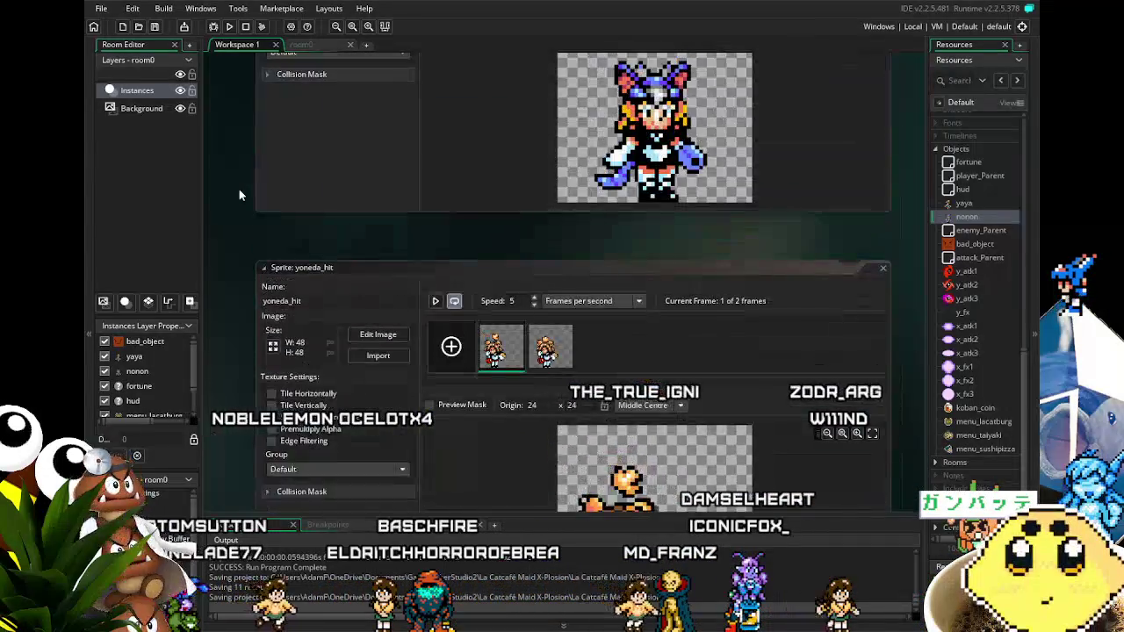
scroll(239, 189, "up", 10)
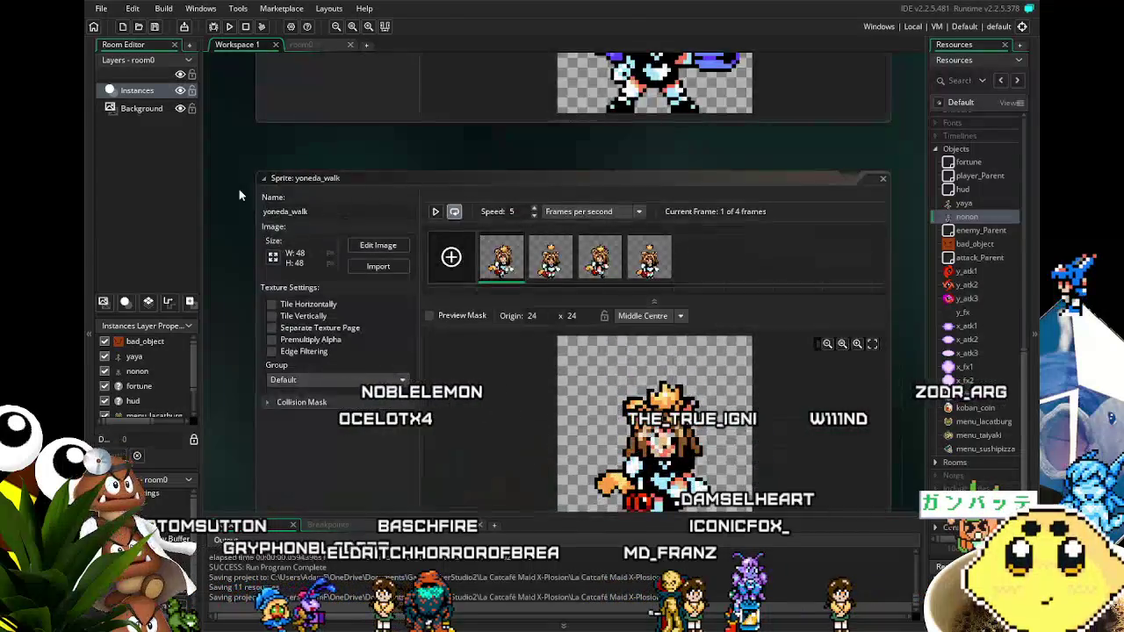
scroll(239, 188, "down", 10)
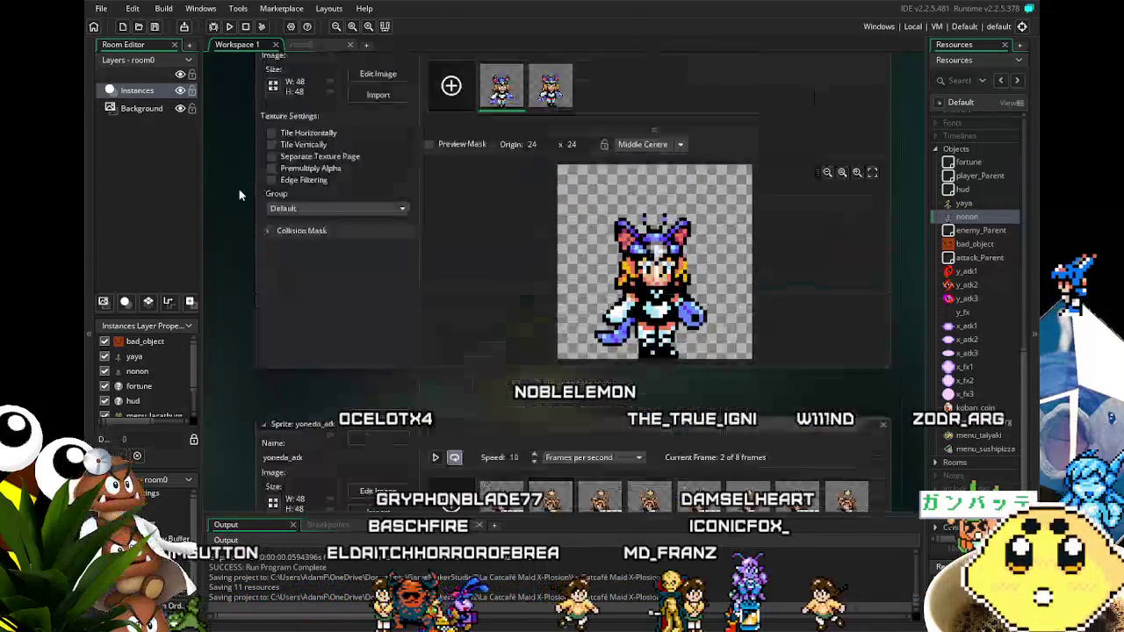
scroll(239, 189, "up", 5)
scroll(239, 188, "down", 7)
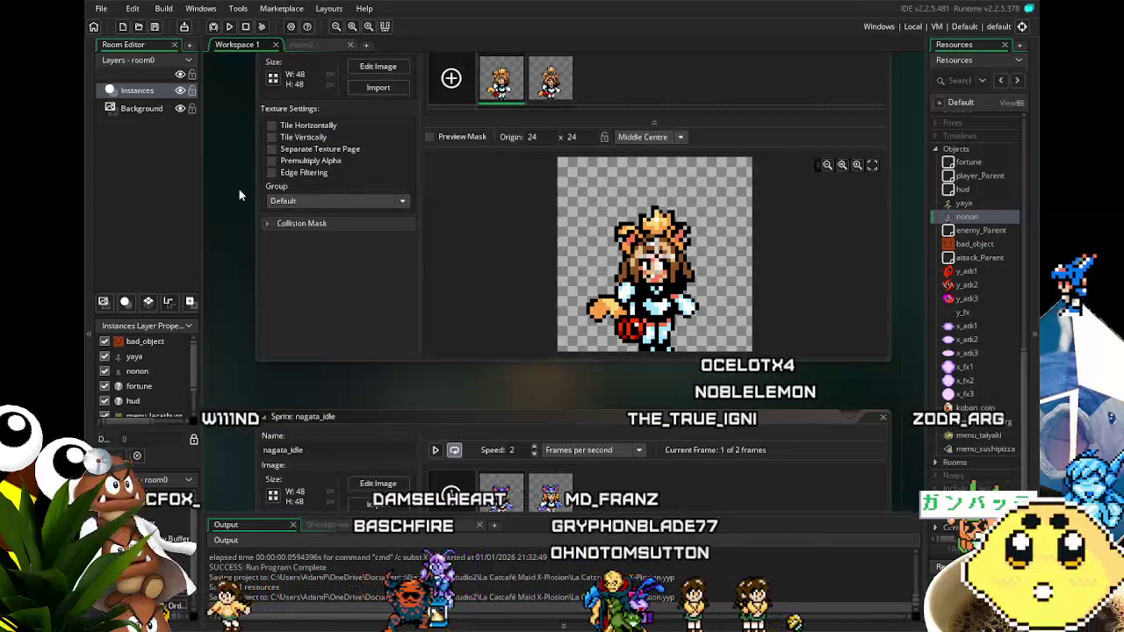
scroll(239, 188, "up", 3)
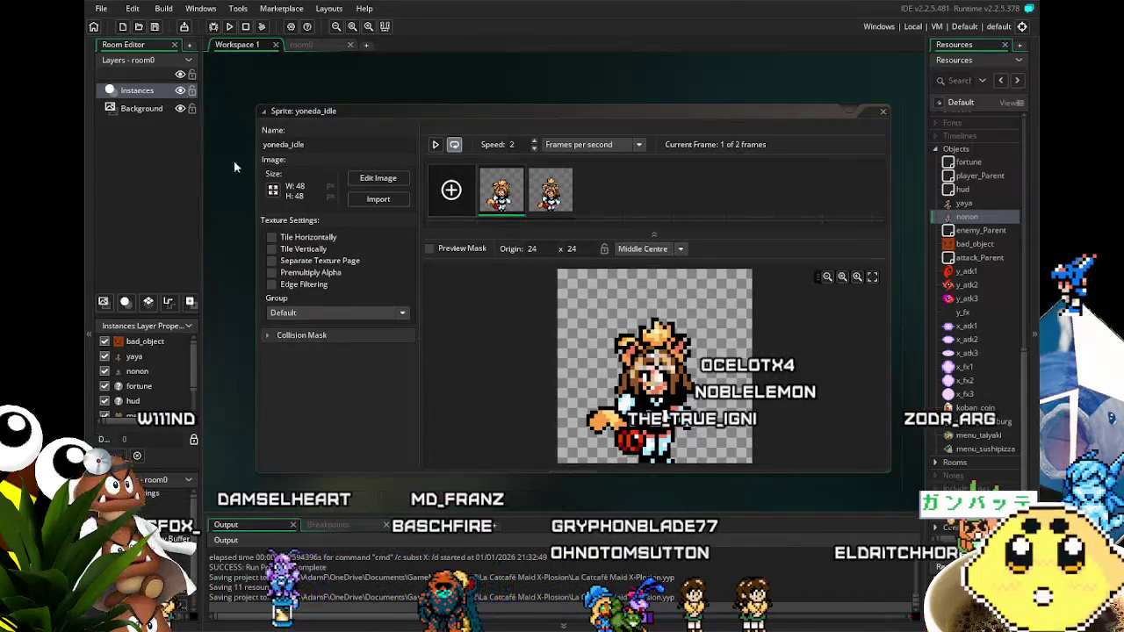
Run the game to check the food sprites, then close the game window with Escape.
left_click(230, 26)
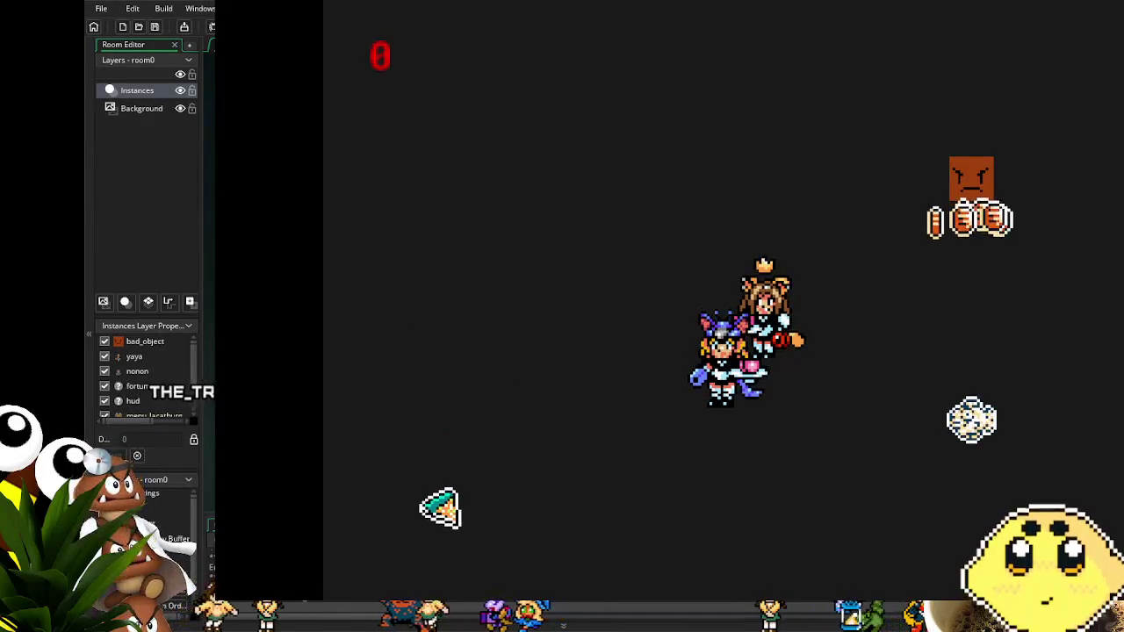
key("Escape")
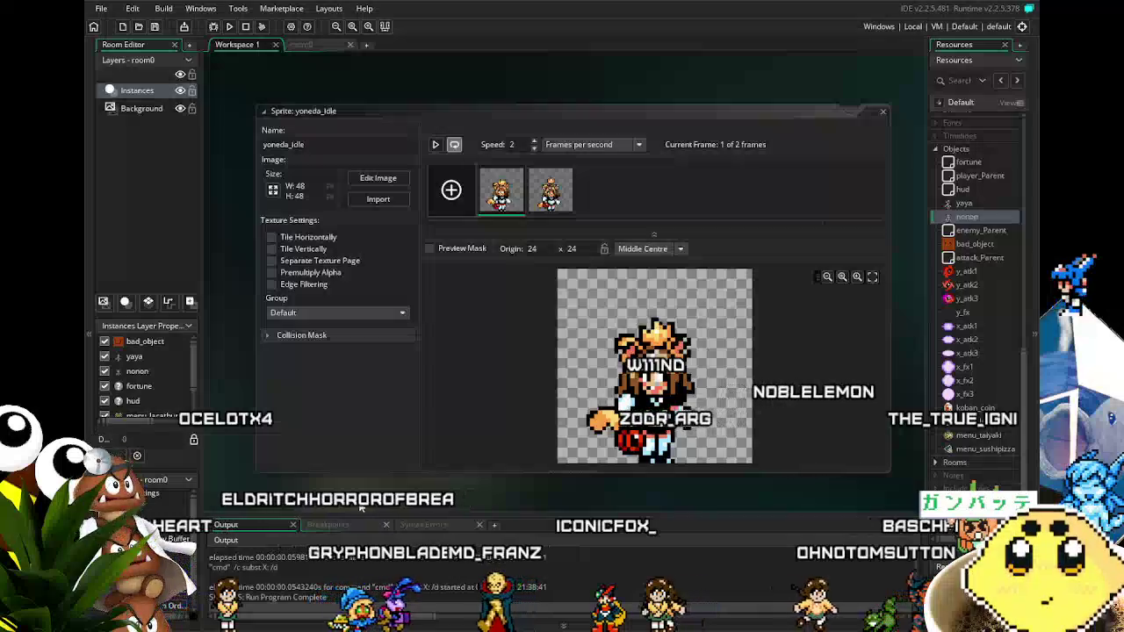
Open the yaya object and browse its Step, Alarm 0-2 and Key Down - Left code.
scroll(239, 460, "down", 3)
scroll(239, 461, "up", 3)
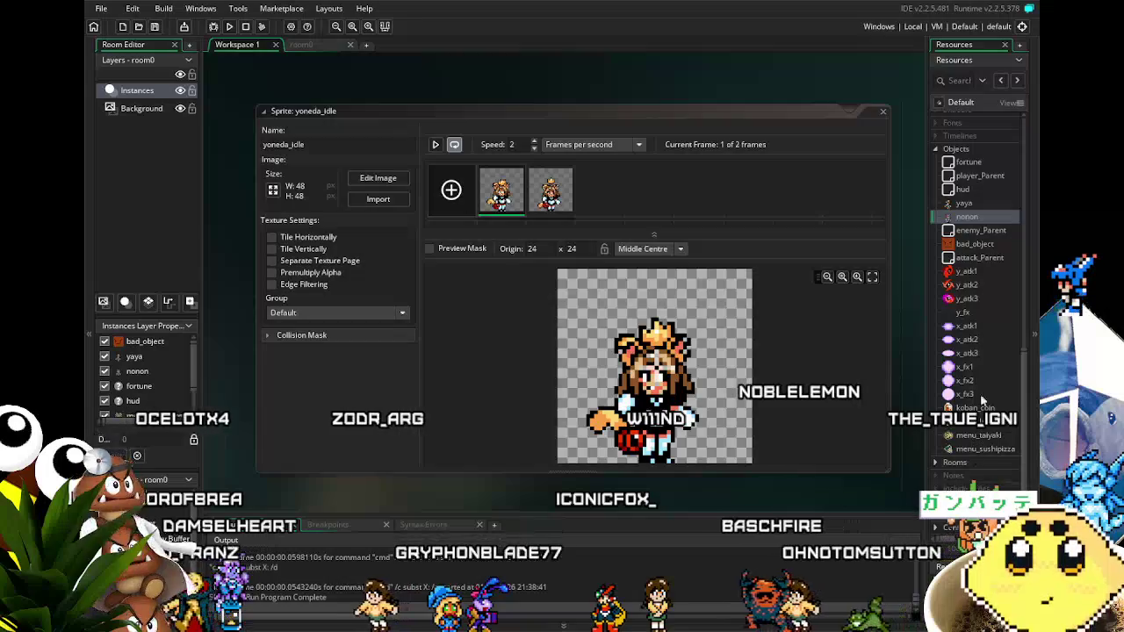
double_click(959, 204)
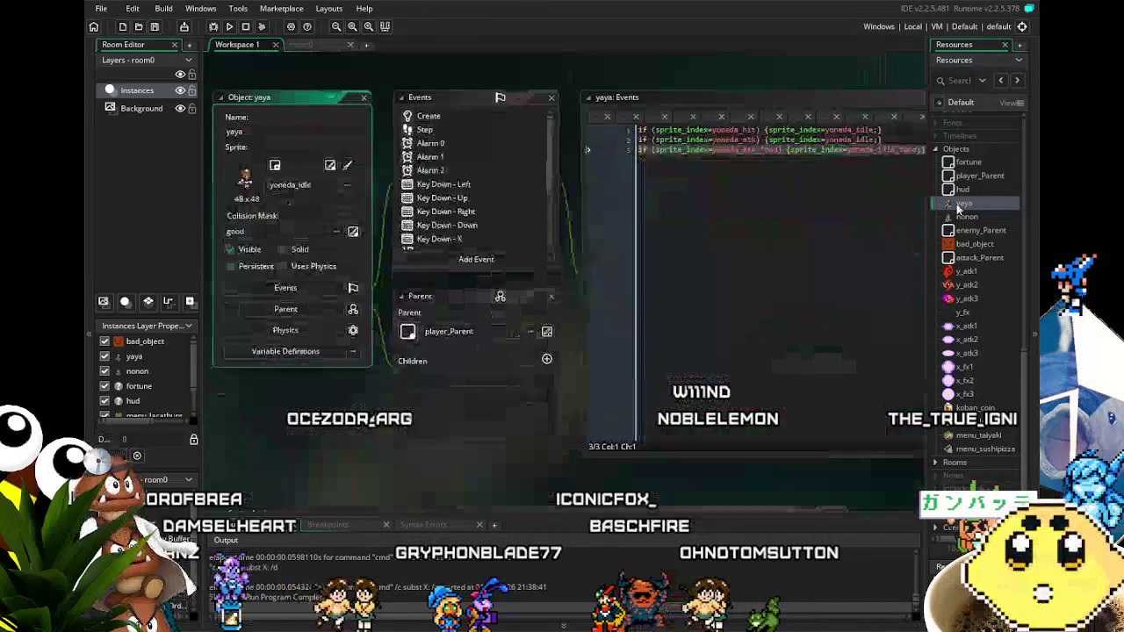
double_click(963, 218)
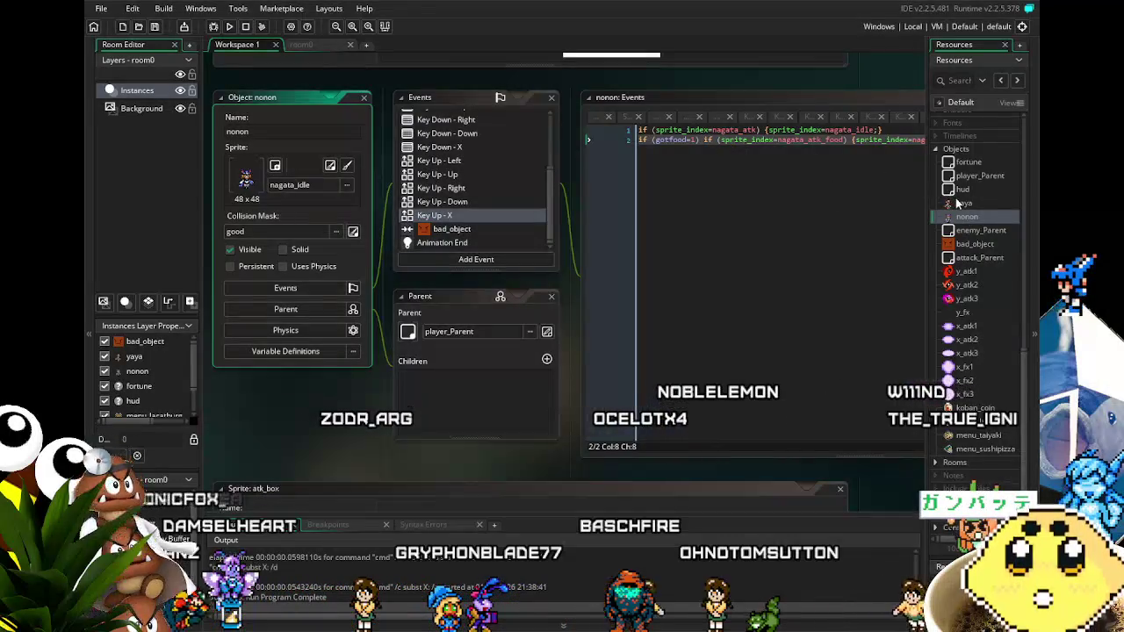
double_click(960, 204)
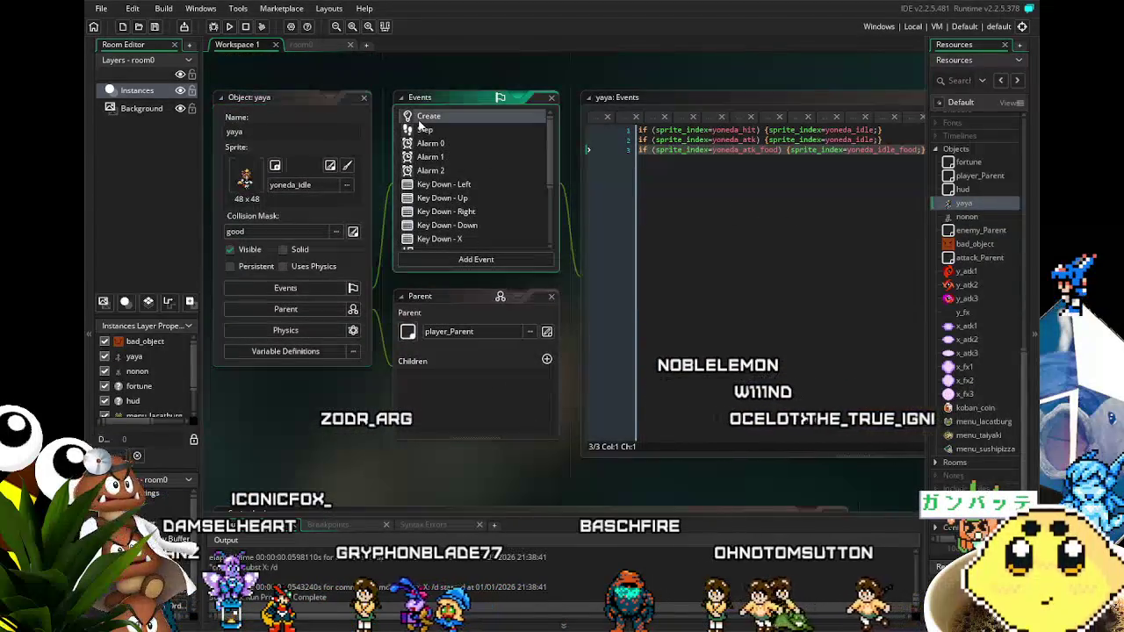
left_click(424, 129)
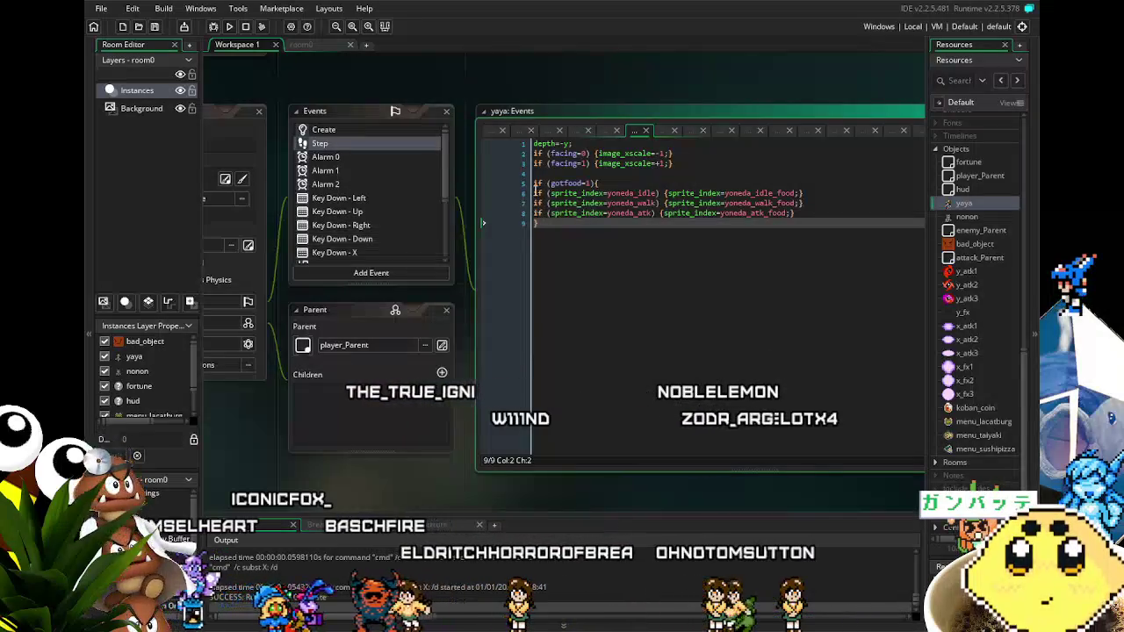
left_click(345, 155)
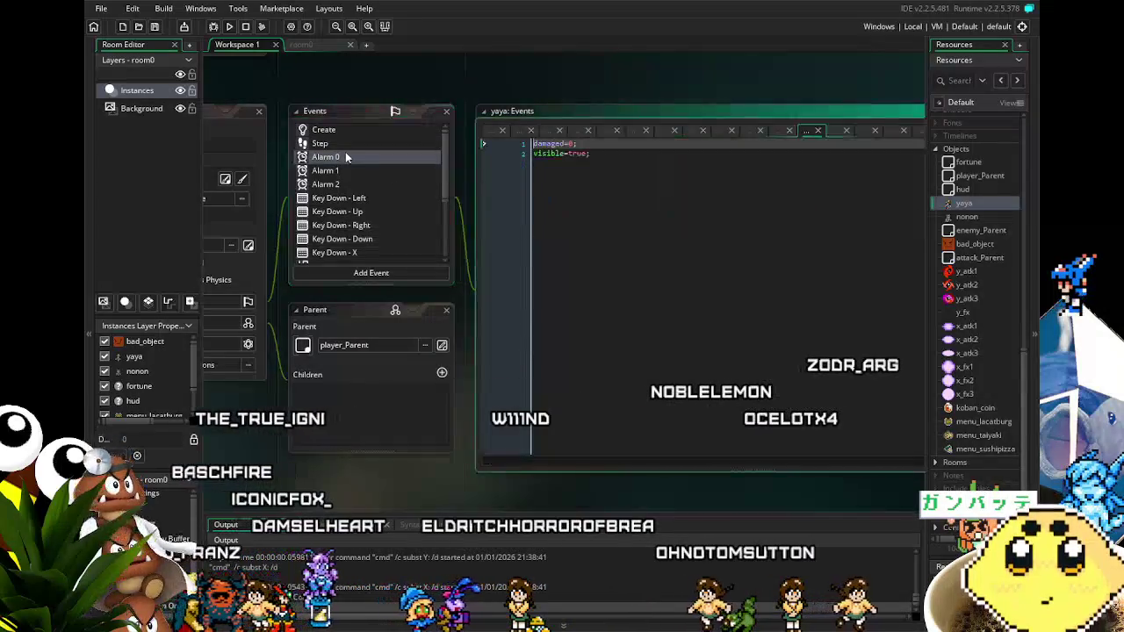
left_click(350, 171)
left_click(356, 184)
left_click(353, 198)
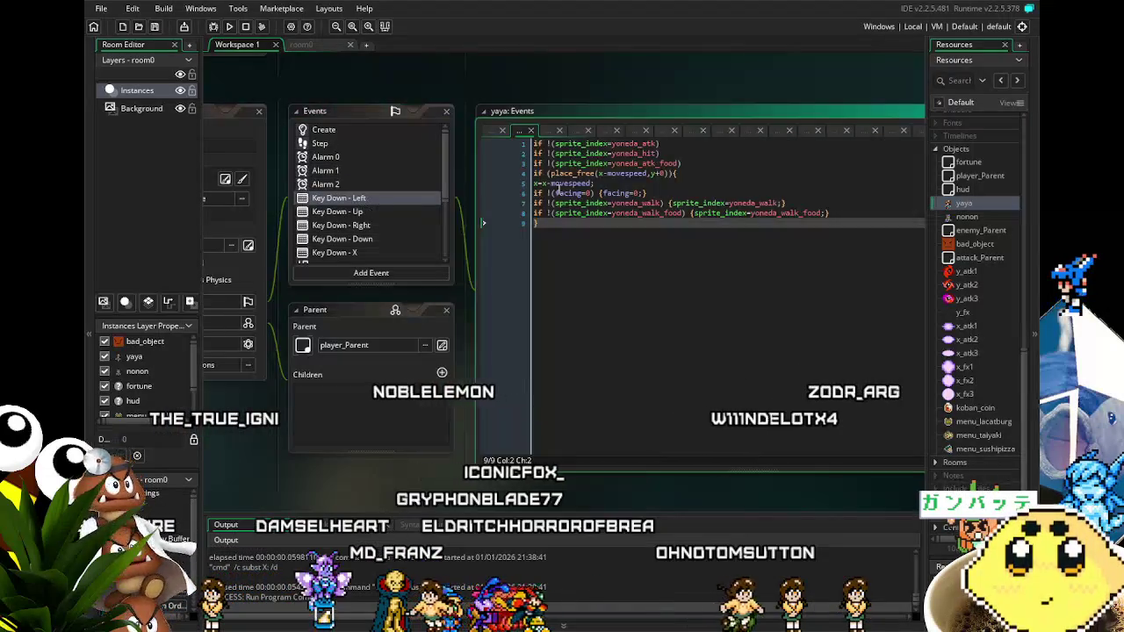
Prefix the food attack and walk food sprite lines with 'if (gotfood=1)'.
left_click(535, 163)
type("if (gotfood=1)")
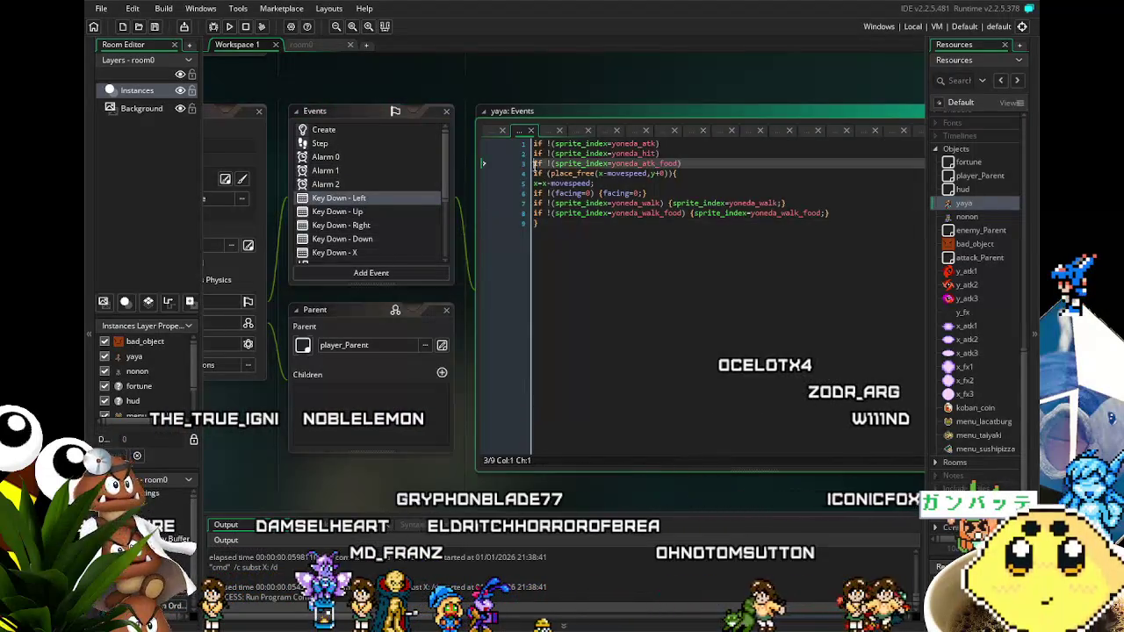
left_click(537, 213)
key("Left")
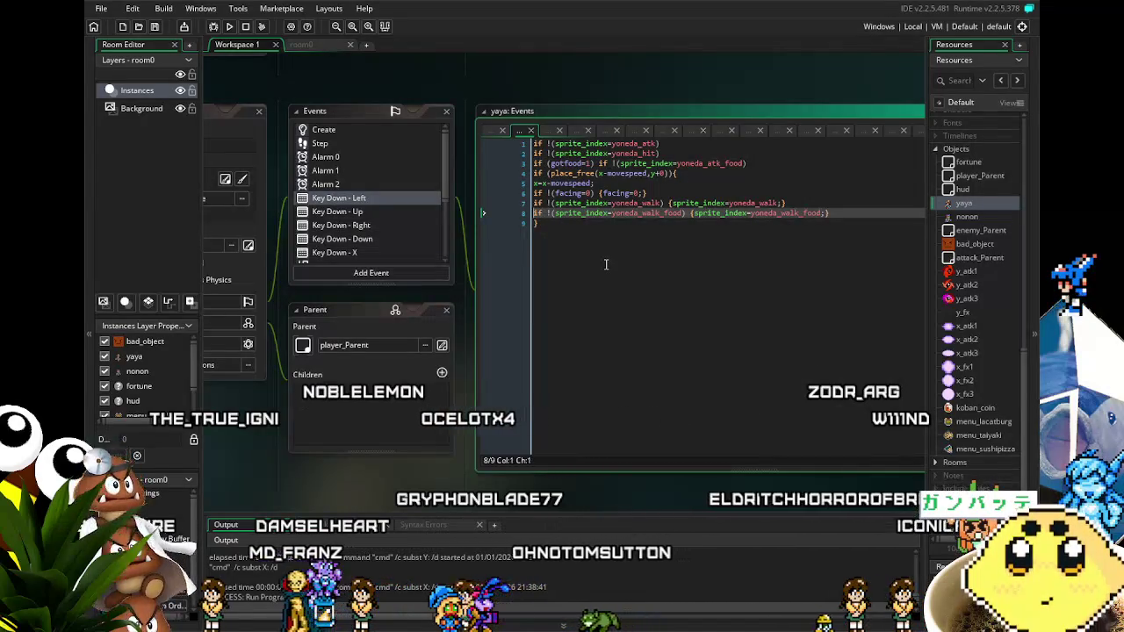
left_click(371, 210)
left_click(535, 152)
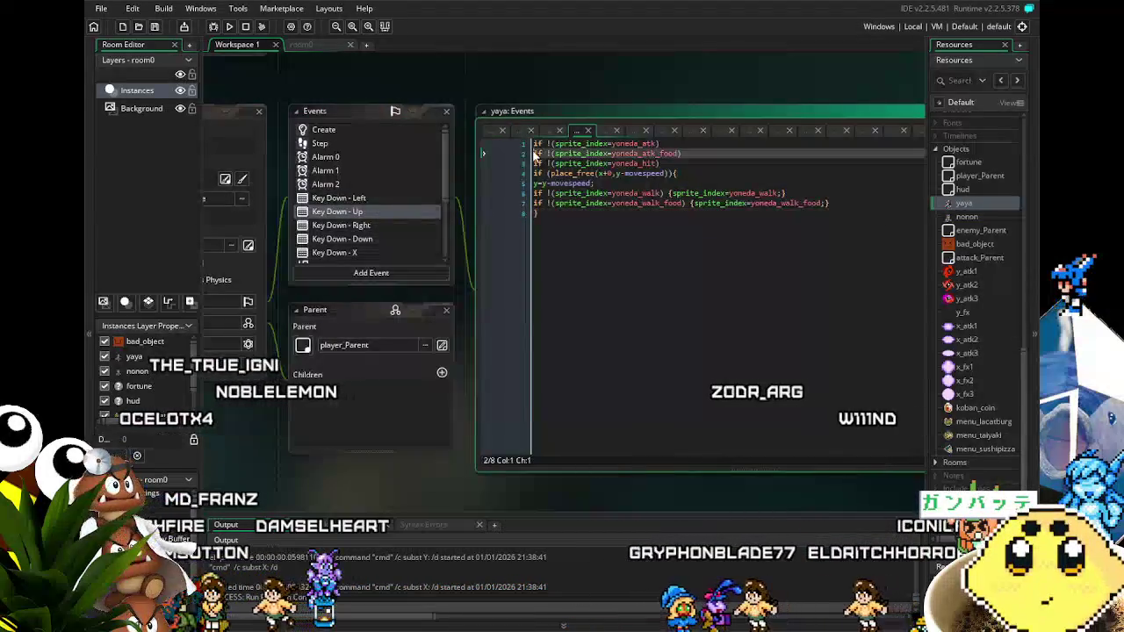
type("if (gotfood=1)")
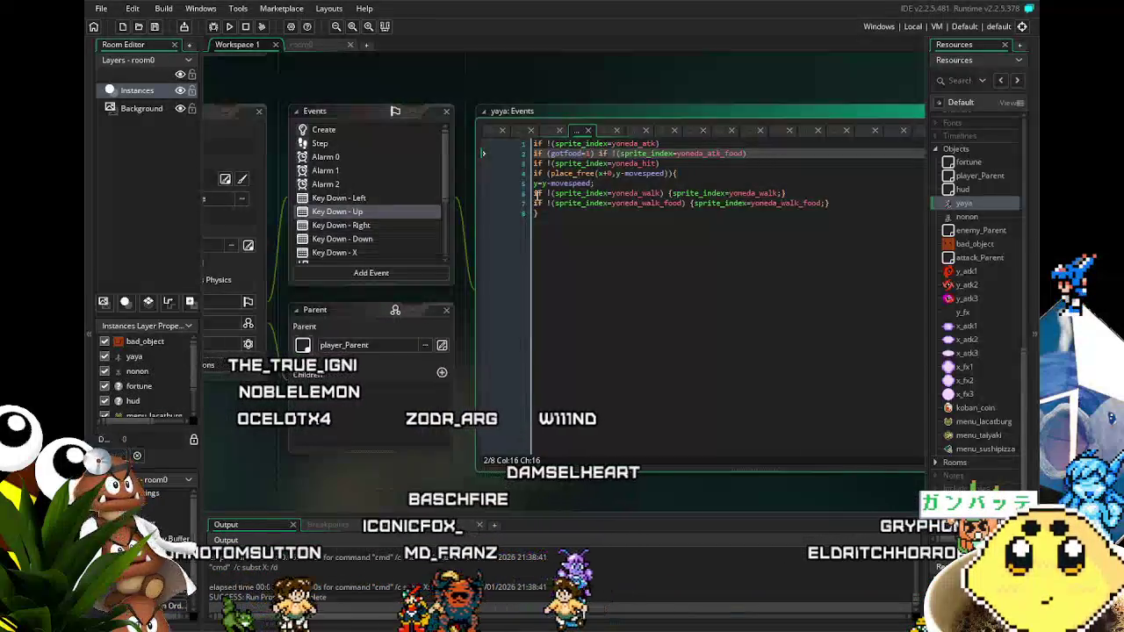
left_click(534, 203)
type("if (gotfood=1)")
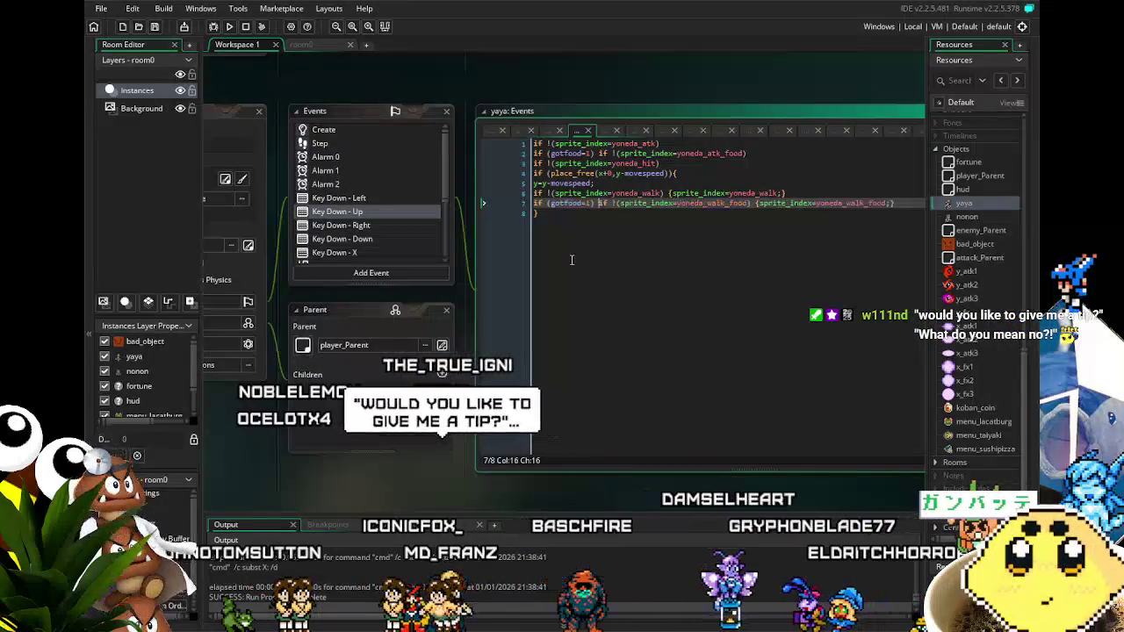
left_click(577, 307)
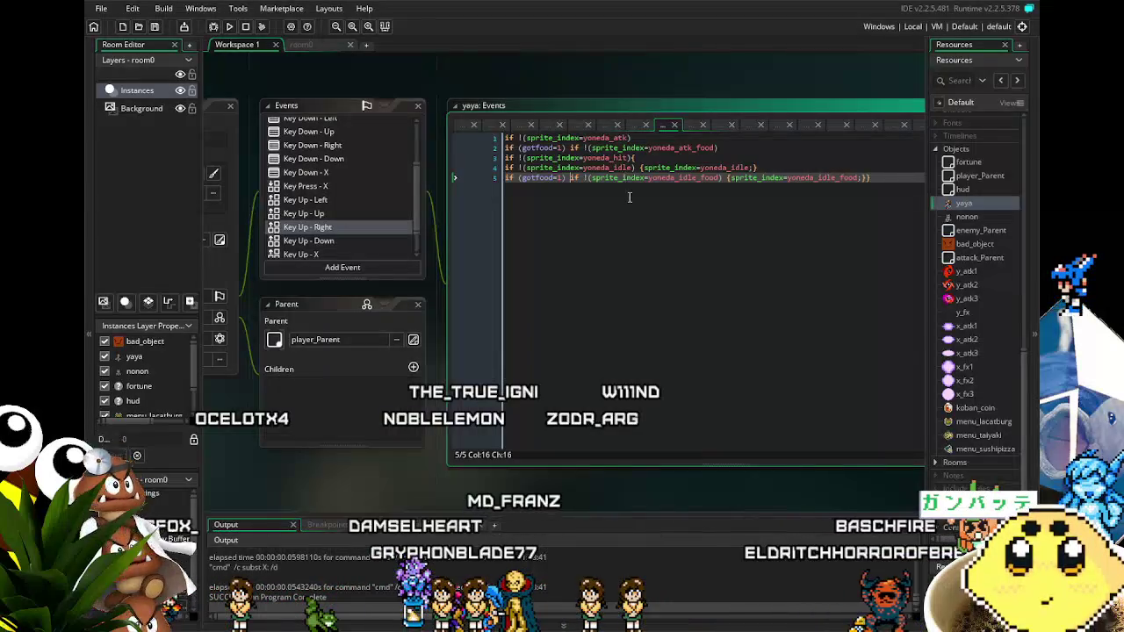
Guard the idle food and food attack lines in Key Up - Right and Down with gotfood=1.
key("ctrl+z")
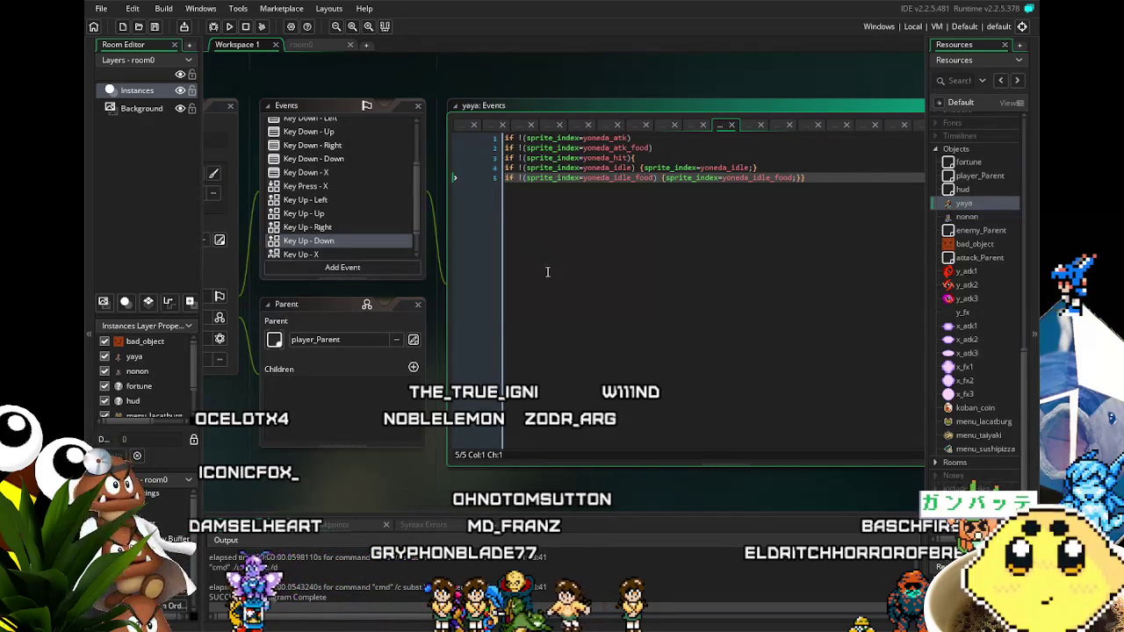
key("ctrl+y")
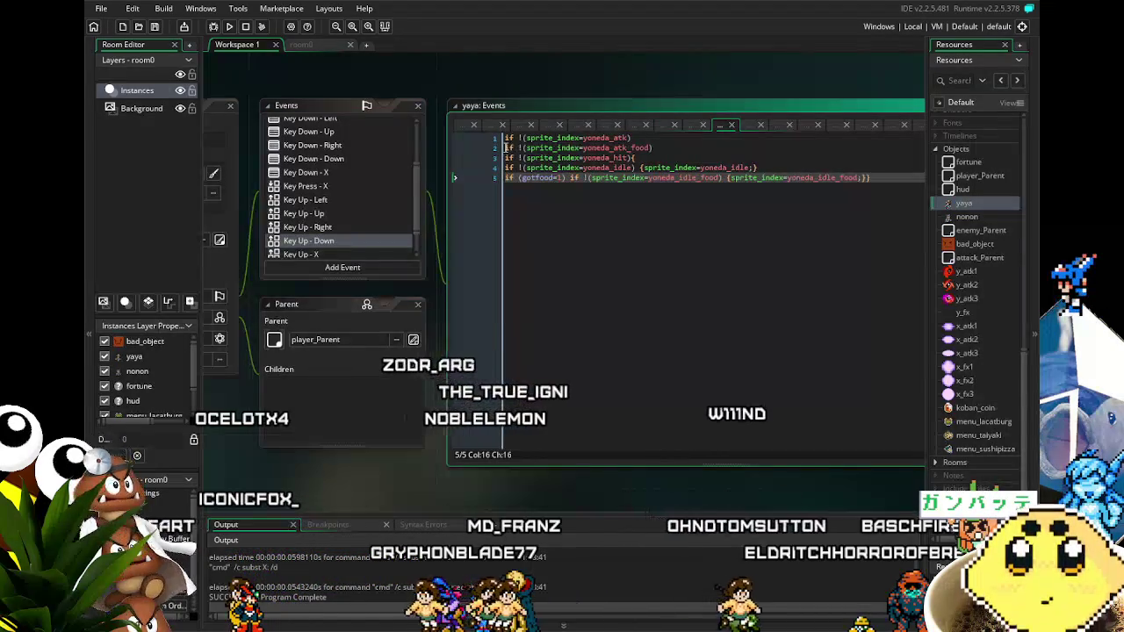
key("ctrl+y")
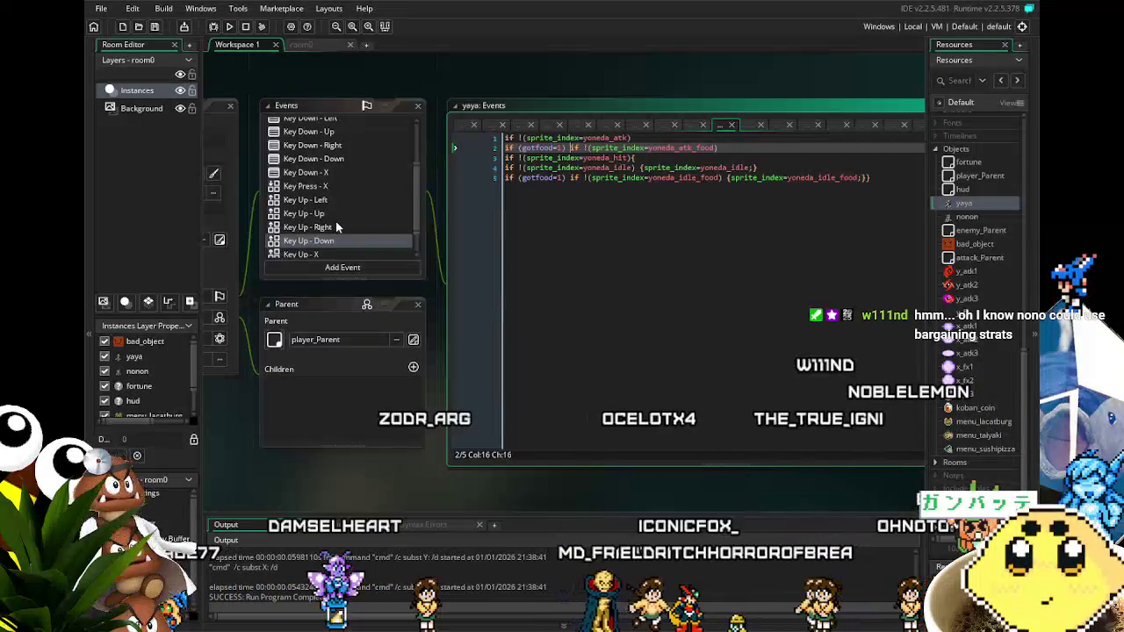
scroll(336, 220, "down", 2)
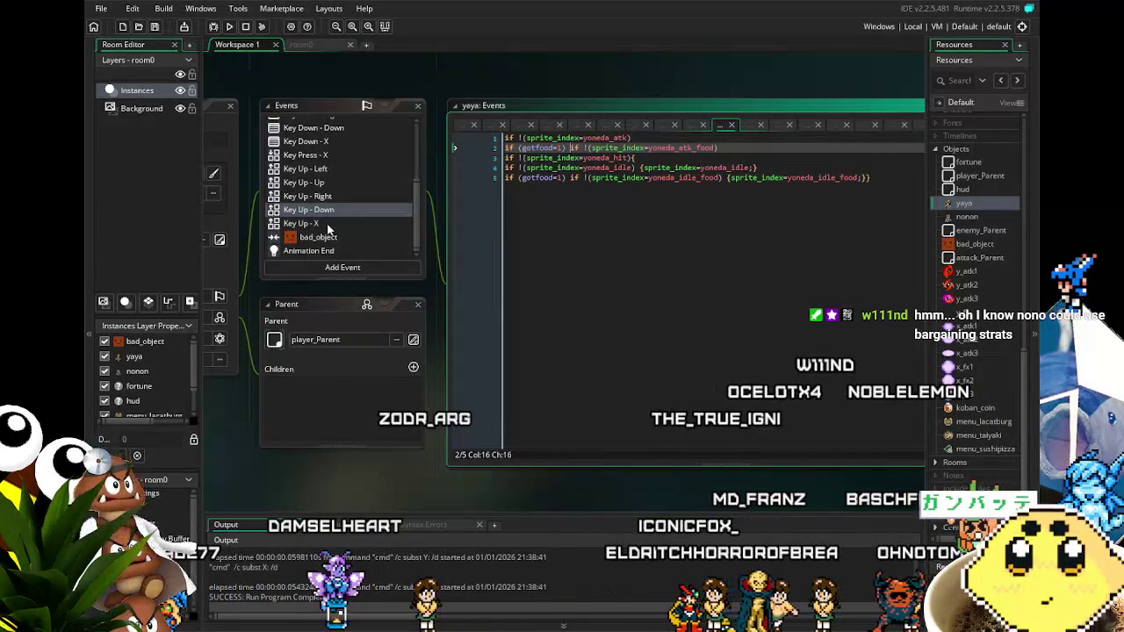
left_click(328, 226)
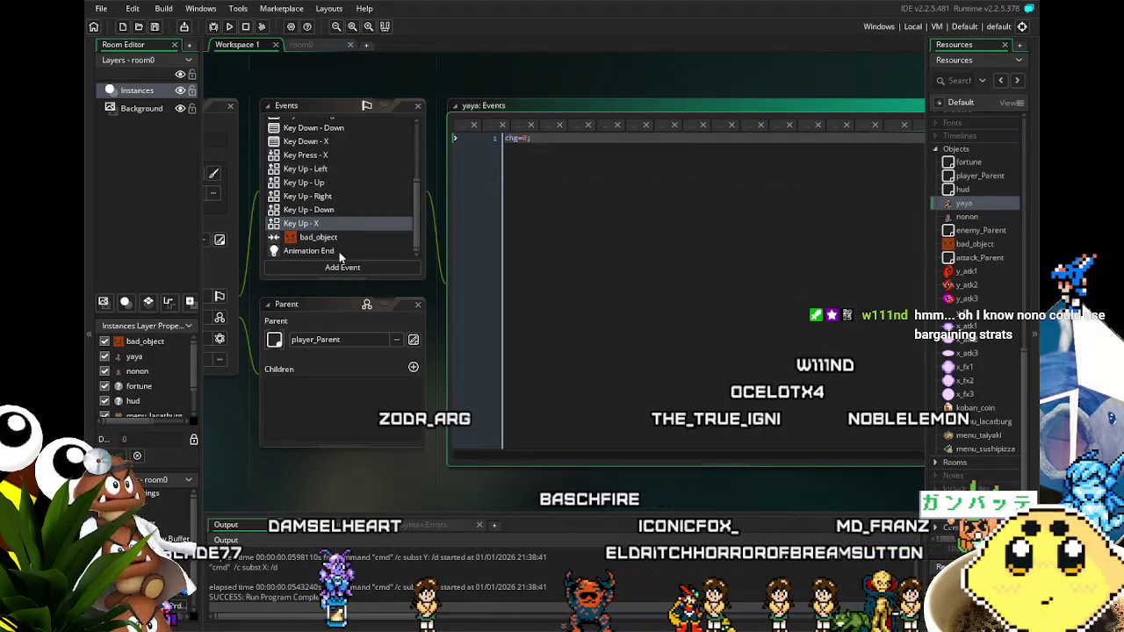
Prefix line 3 of yaya's Animation End code with 'if (gotfood=1)'.
left_click(340, 253)
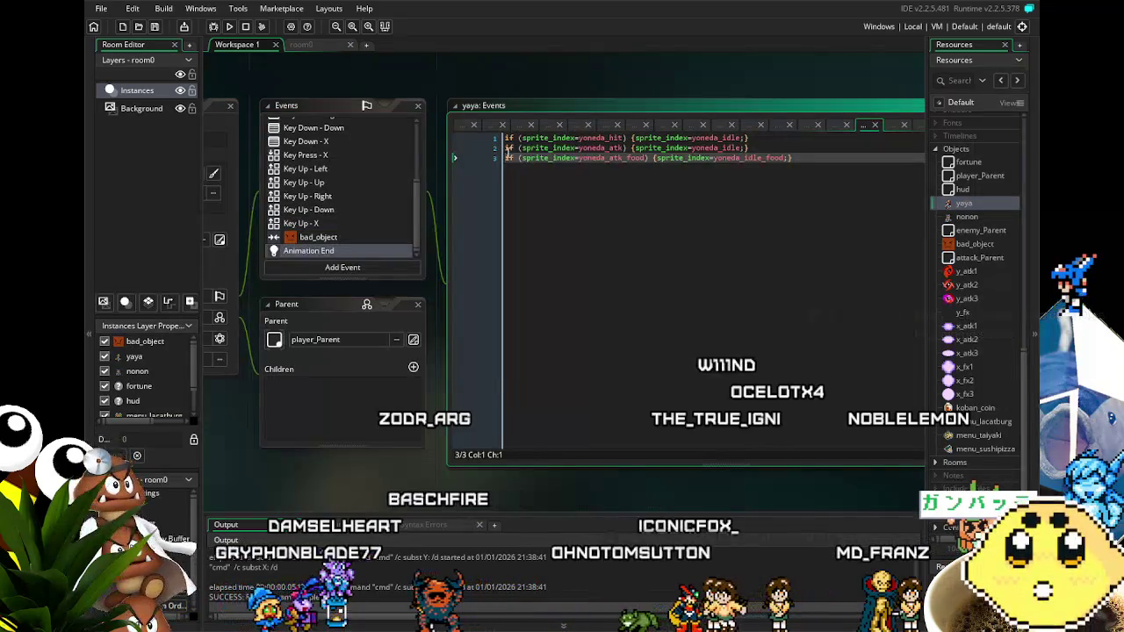
key("Up")
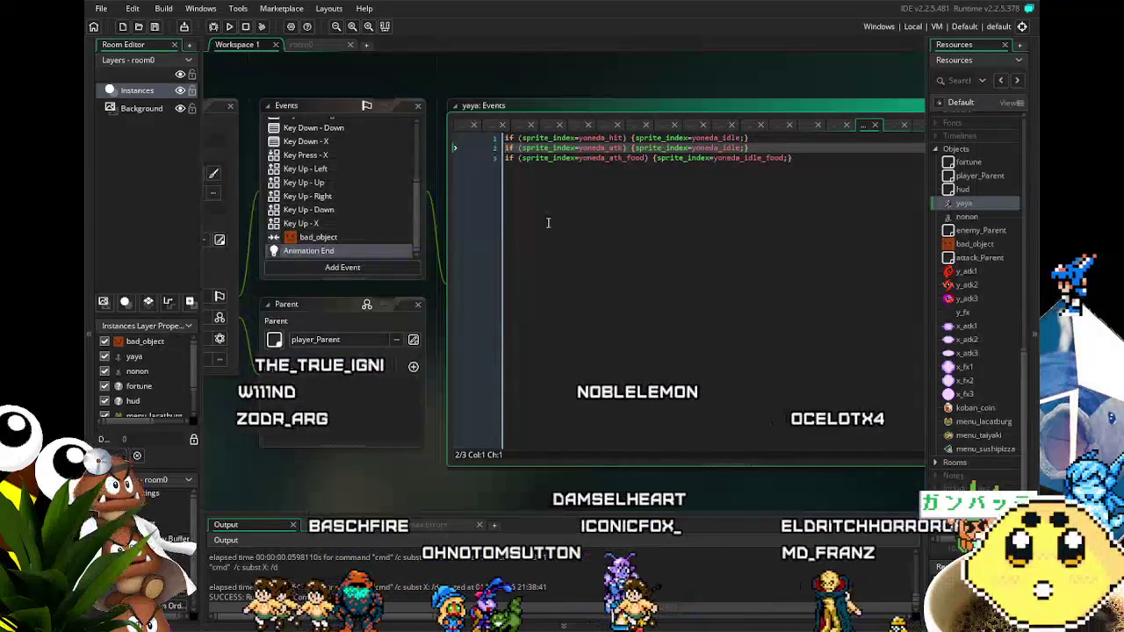
key("Down")
type("if (gotfood=1)")
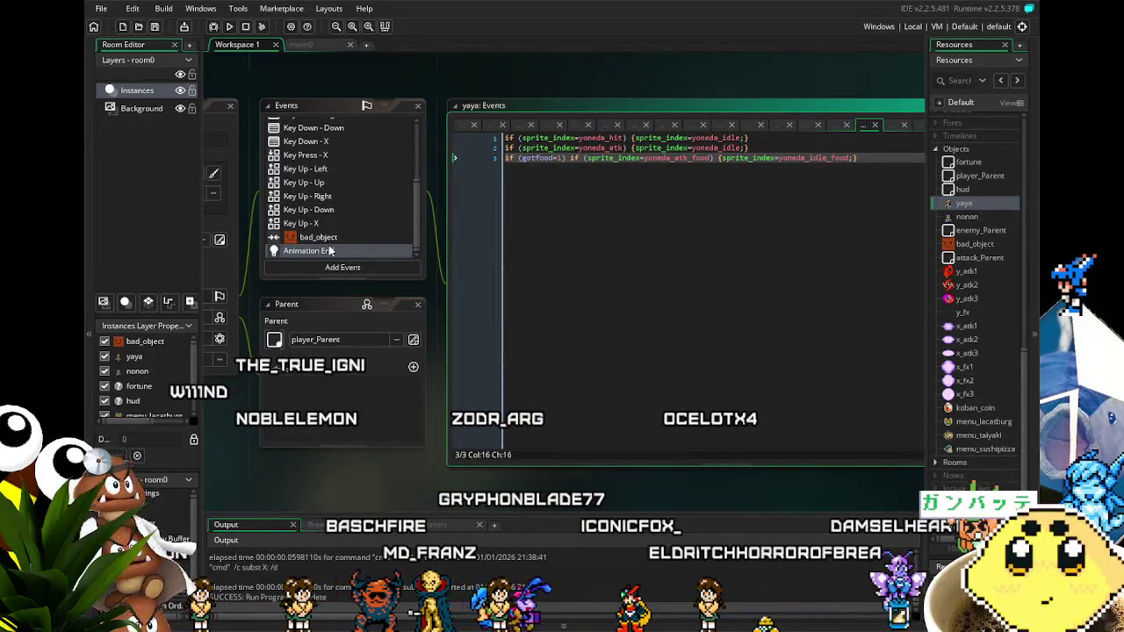
Save the project and pan the workspace back onto the yaya object panels.
left_click(157, 29)
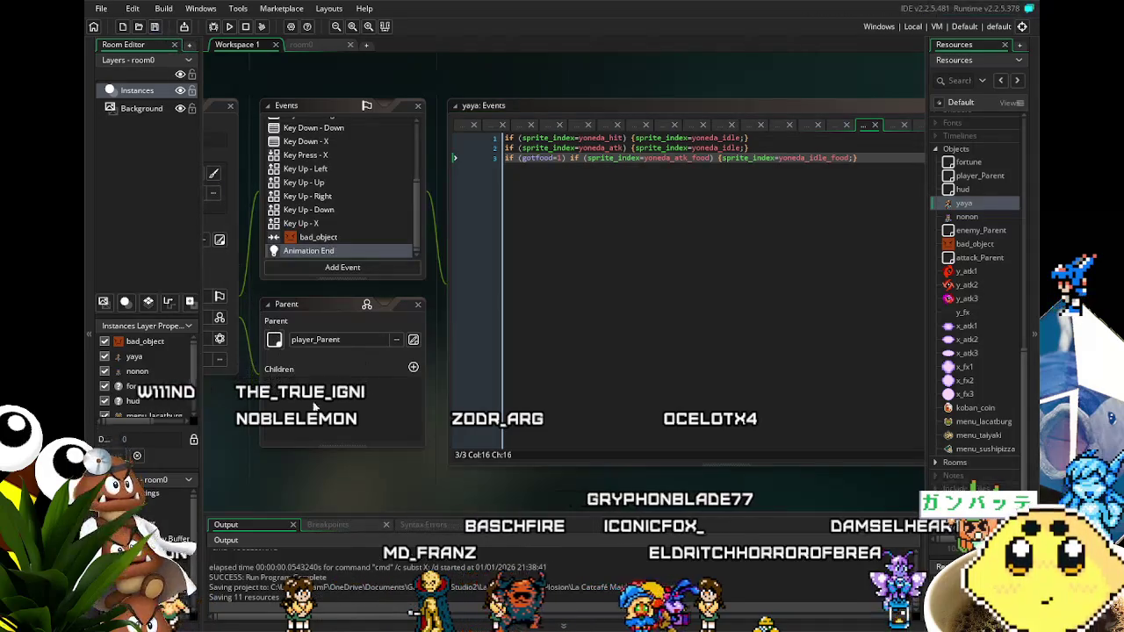
left_click_drag(319, 407, 379, 410)
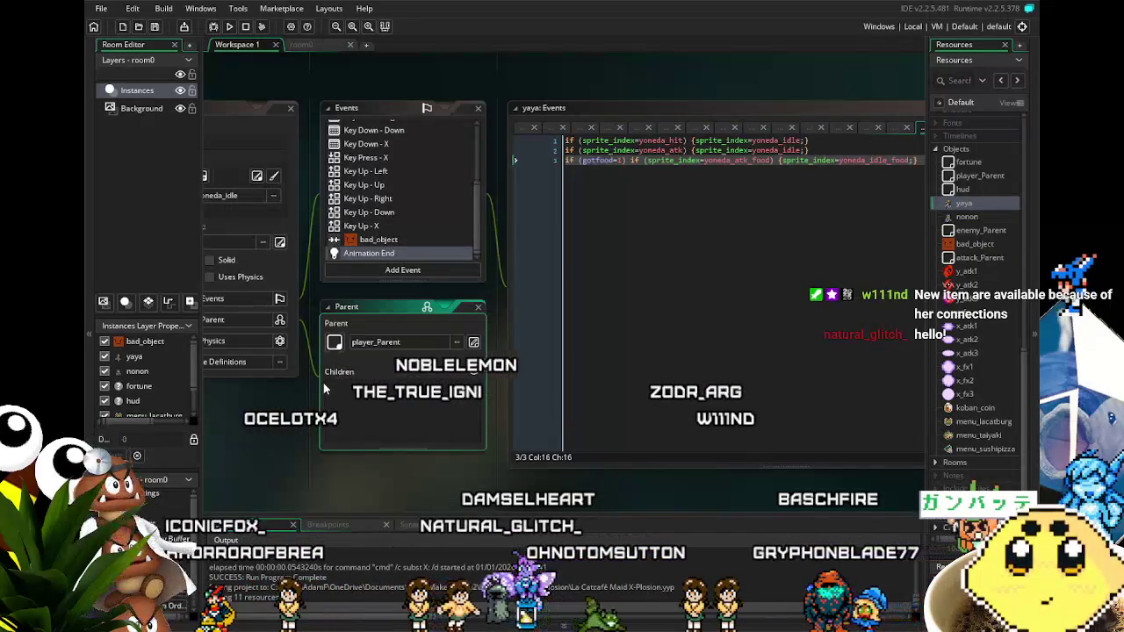
left_click_drag(230, 461, 351, 462)
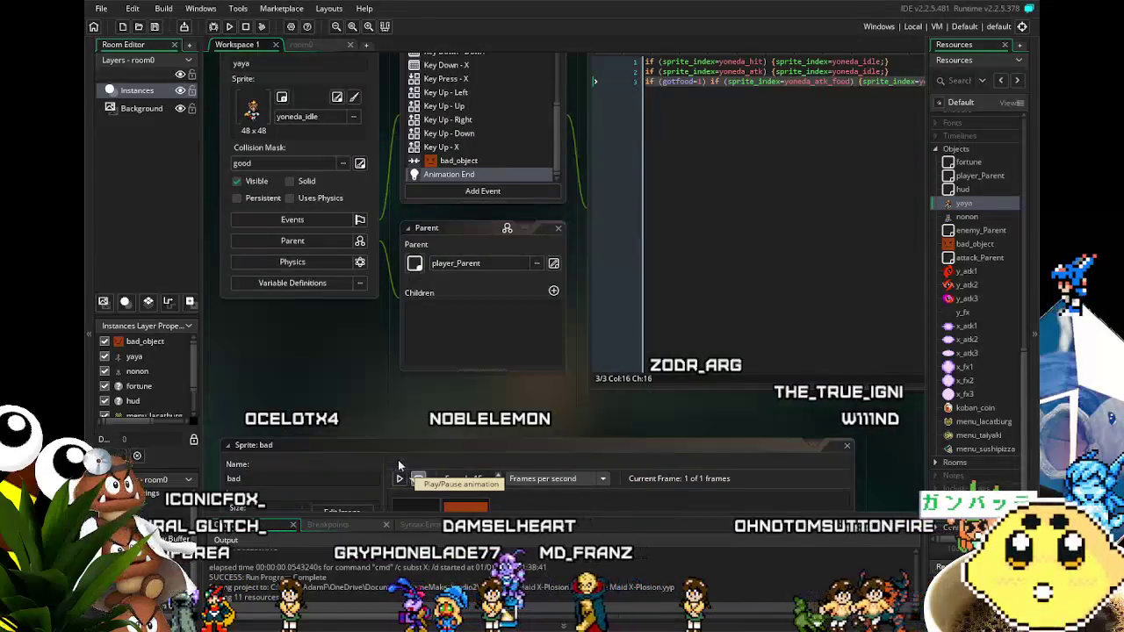
mouse_move(338, 412)
left_mouse_down()
mouse_move(360, 422)
mouse_move(371, 470)
mouse_move(420, 432)
mouse_move(417, 448)
mouse_move(344, 463)
left_mouse_up()
scroll(417, 448, "down", 2)
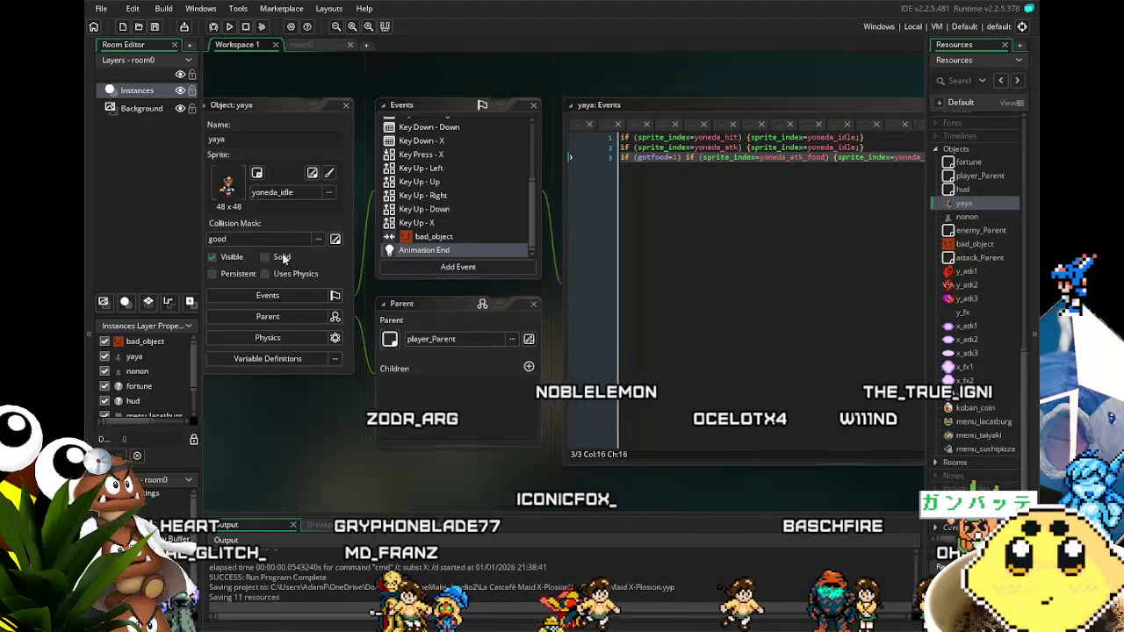
left_click(227, 33)
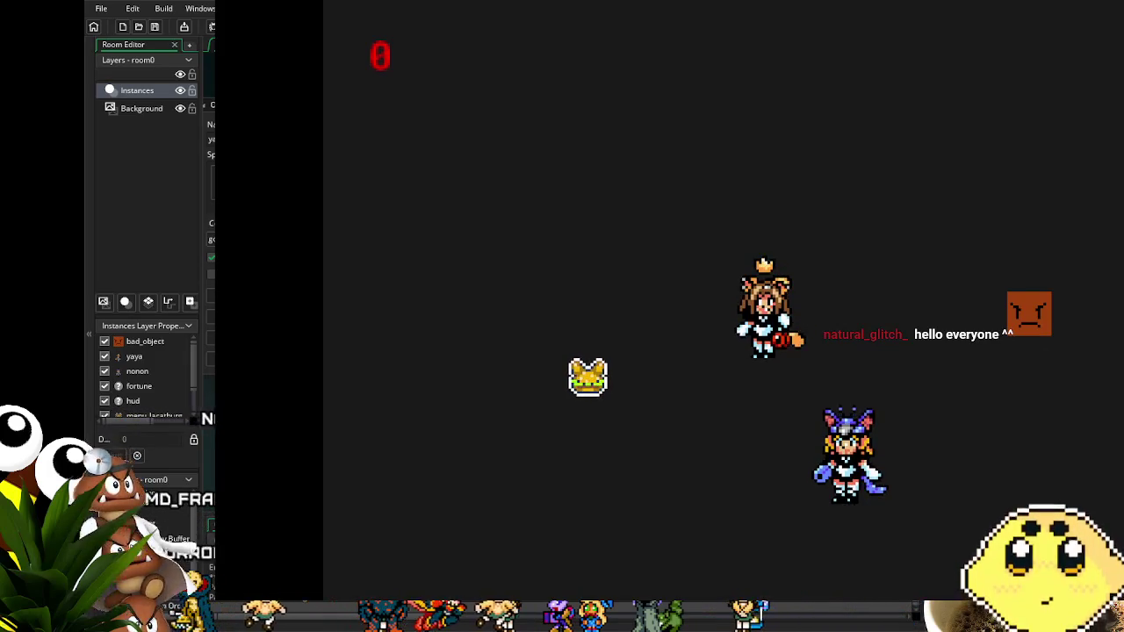
Let the test build run briefly, then close the game window with Escape.
key("Escape")
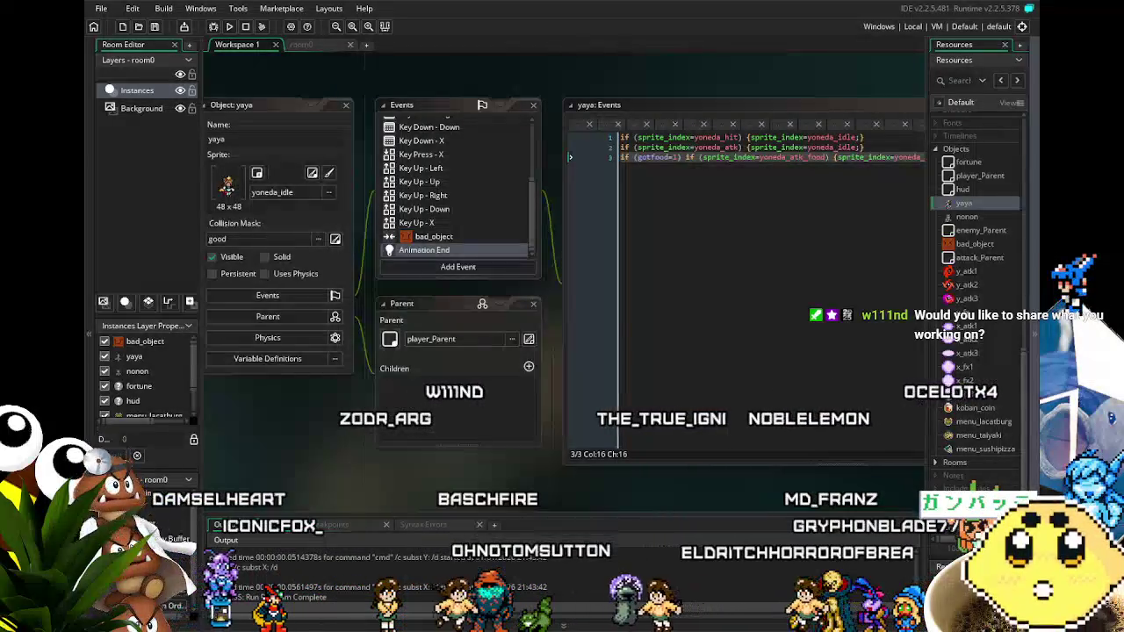
Pan and scroll the workspace to bring the yaya object editor into view.
mouse_move(290, 435)
left_mouse_down()
mouse_move(357, 436)
mouse_move(329, 437)
left_mouse_up()
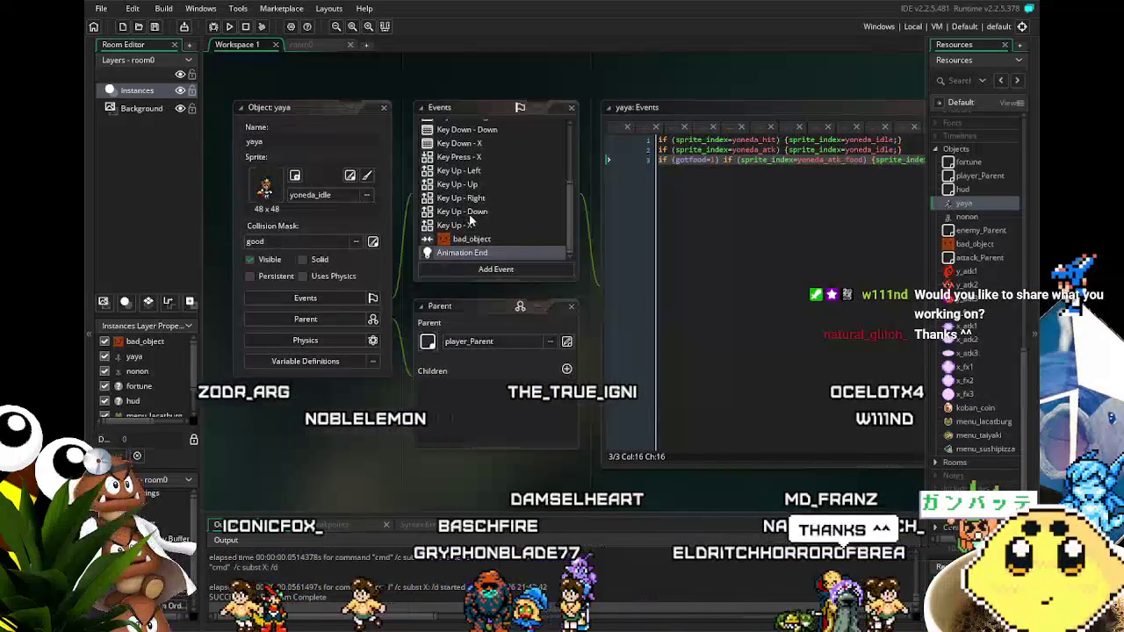
scroll(465, 222, "up", 3)
scroll(470, 220, "down", 3)
scroll(471, 220, "down", 1)
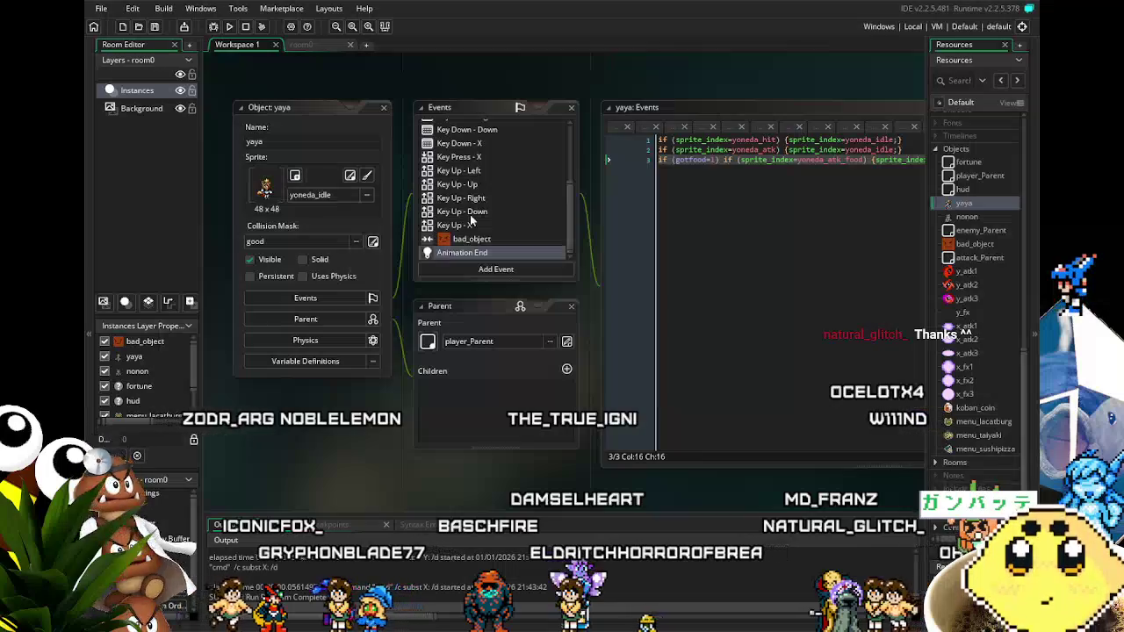
mouse_move(348, 461)
left_mouse_down()
mouse_move(340, 458)
mouse_move(373, 466)
left_mouse_up()
scroll(525, 223, "up", 5)
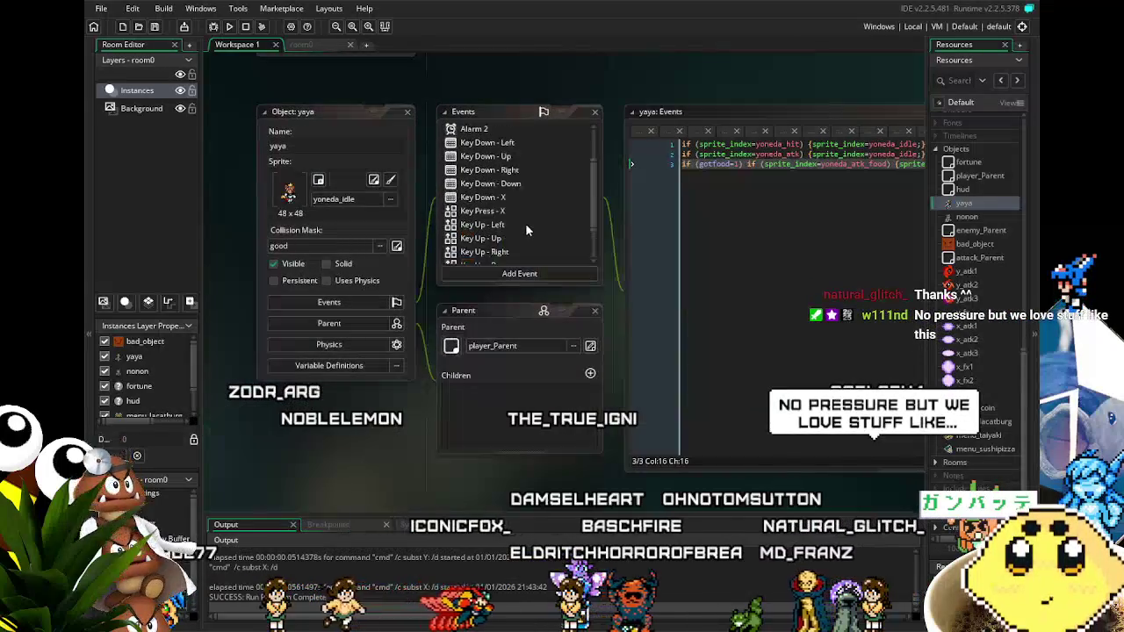
scroll(526, 229, "down", 5)
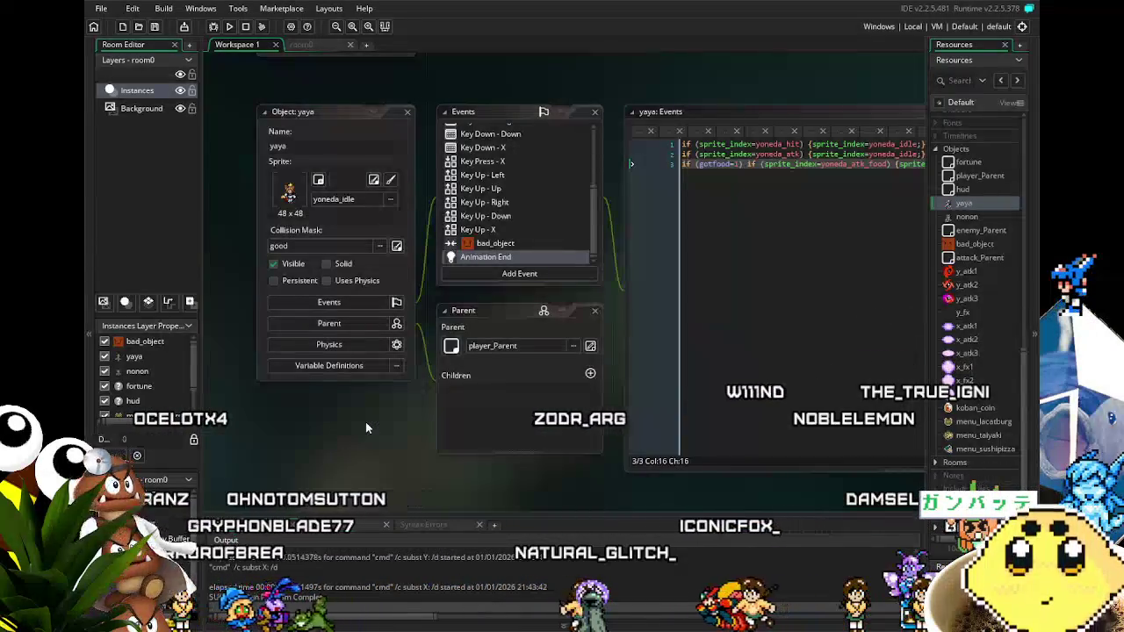
left_click_drag(366, 421, 350, 421)
scroll(490, 252, "up", 3)
scroll(490, 252, "up", 2)
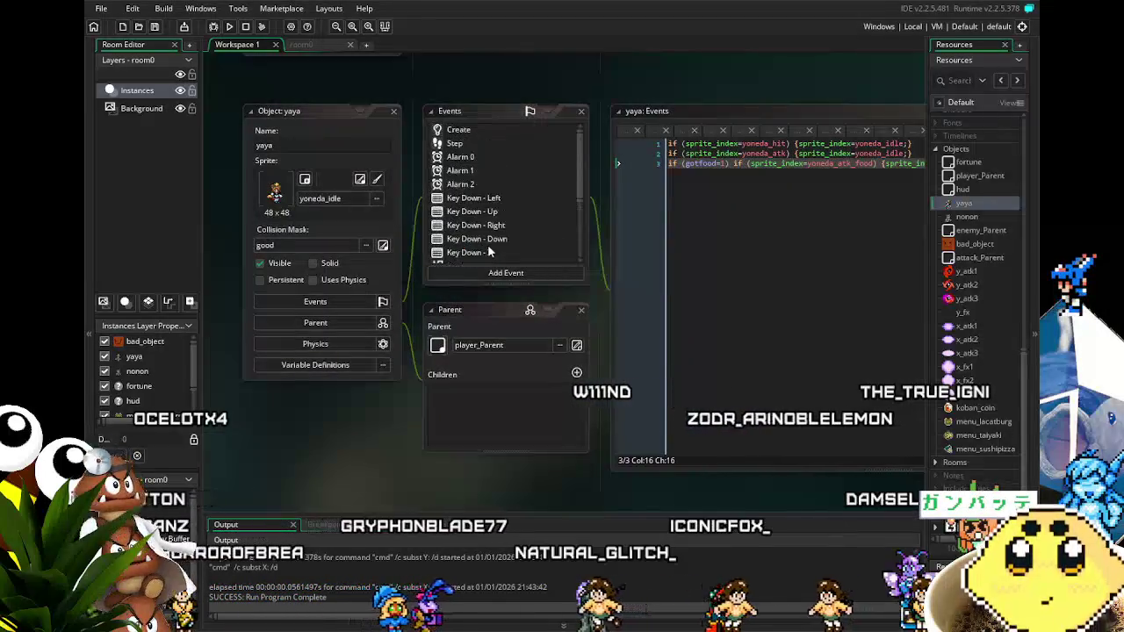
left_click_drag(398, 401, 372, 411)
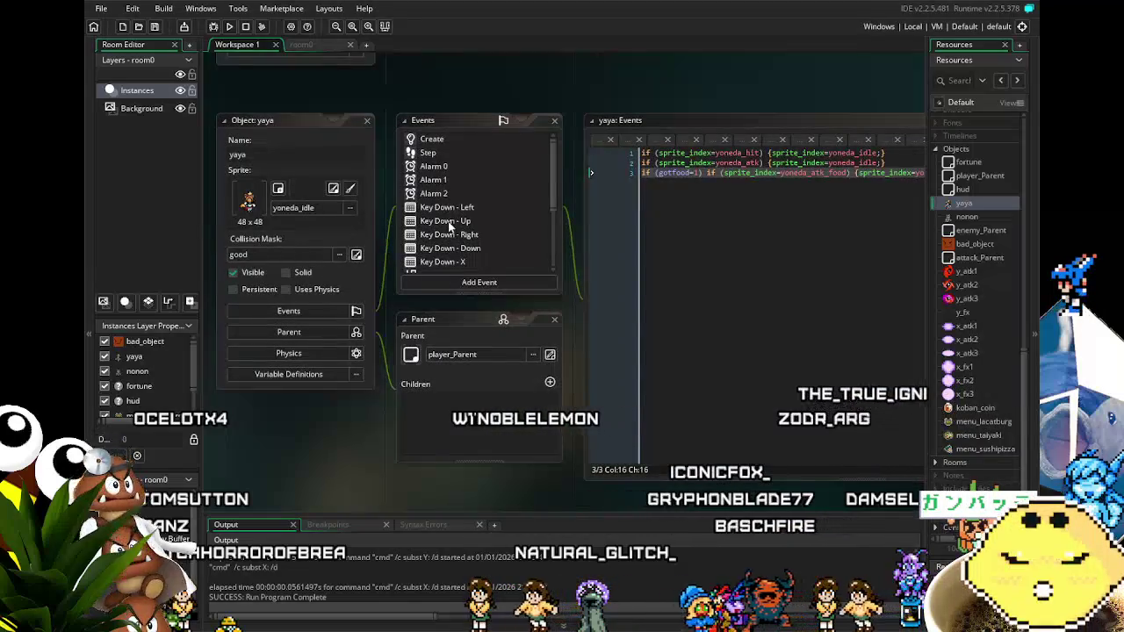
scroll(449, 226, "down", 5)
scroll(449, 226, "up", 4)
scroll(450, 226, "up", 1)
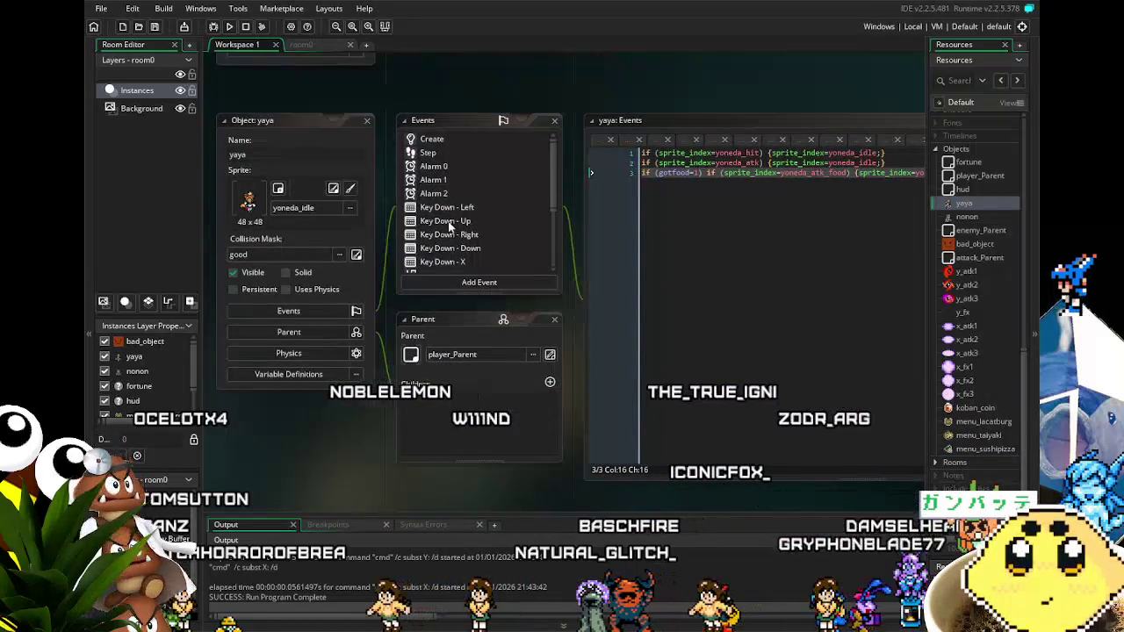
left_click_drag(357, 420, 325, 424)
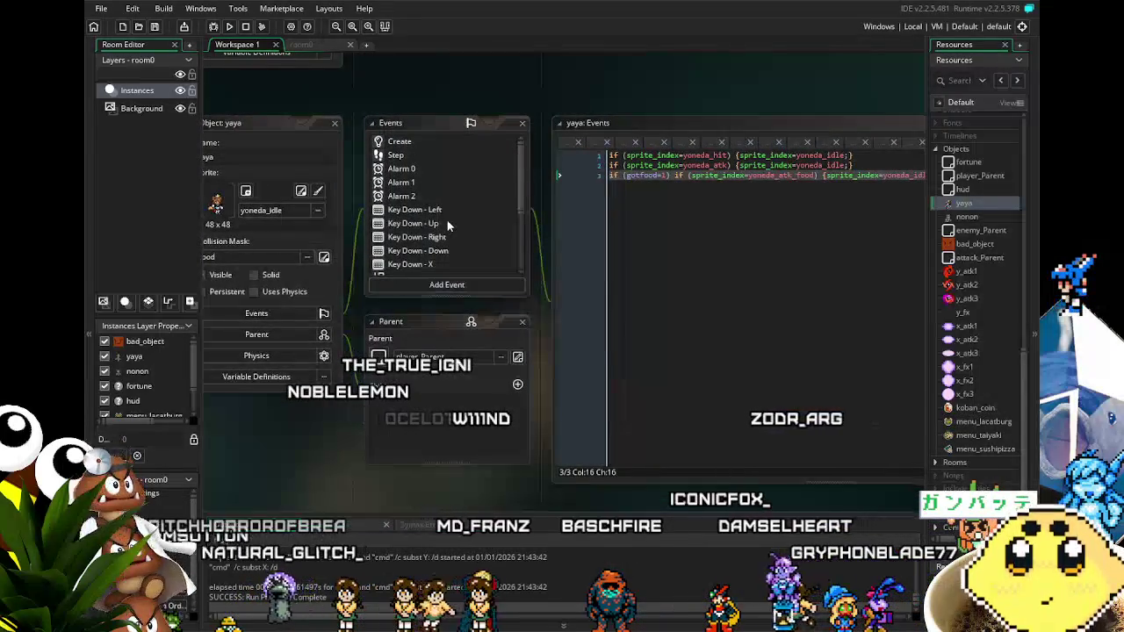
scroll(447, 225, "down", 5)
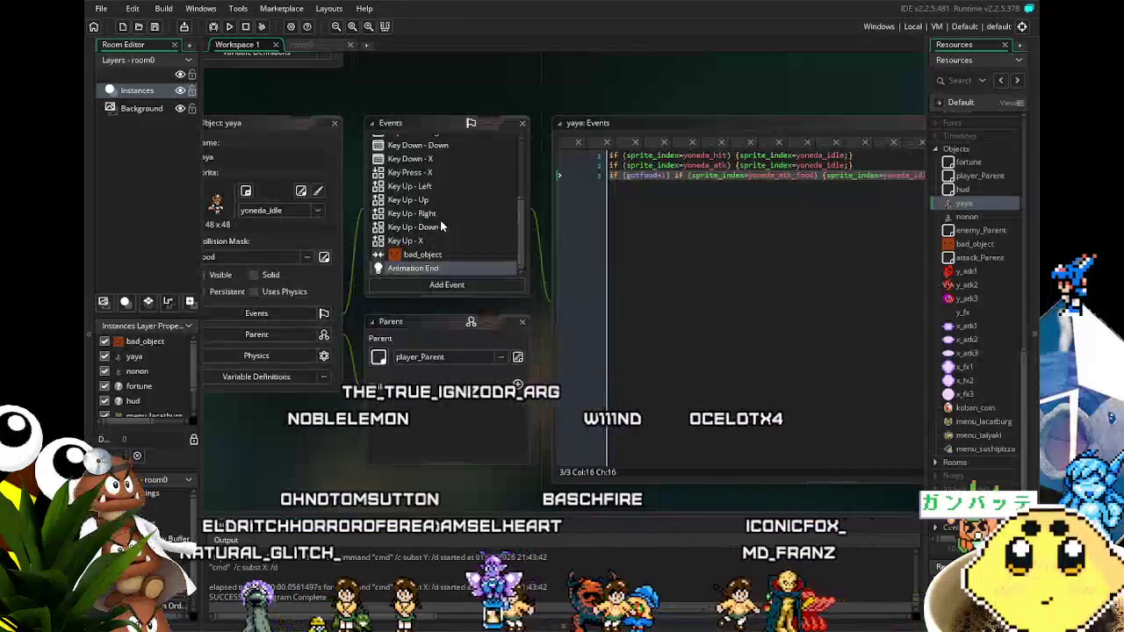
mouse_move(647, 254)
left_mouse_down()
mouse_move(547, 259)
mouse_move(568, 273)
left_mouse_up()
scroll(342, 202, "up", 5)
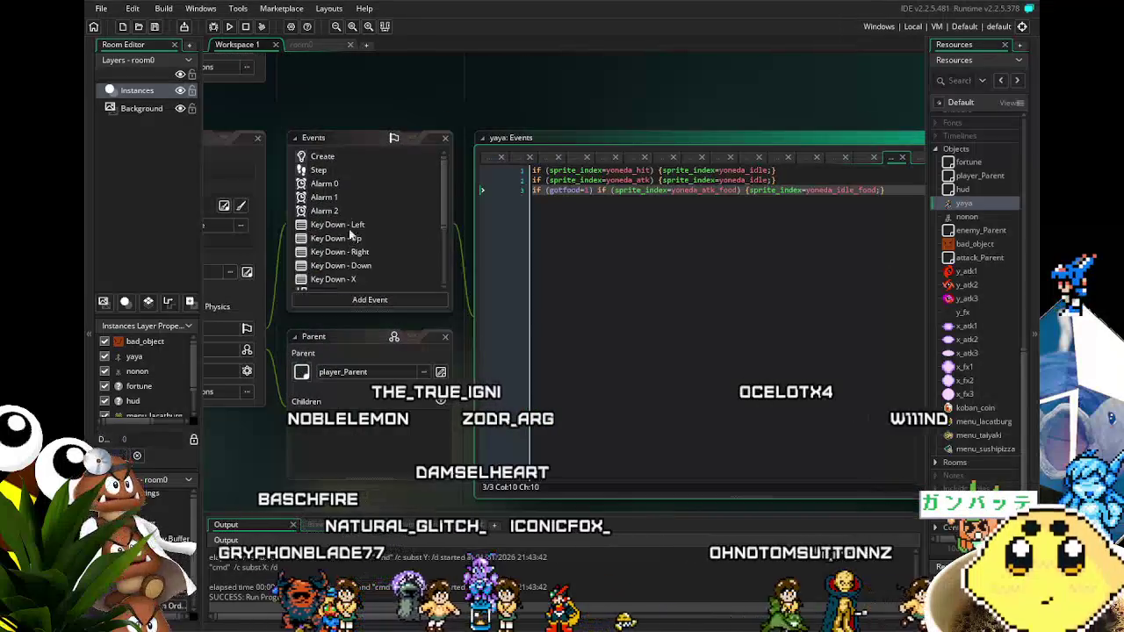
Review yaya's Create, Step, Alarm 0/1 and Key Down - Up, Down and X code.
left_click(335, 159)
left_click(337, 169)
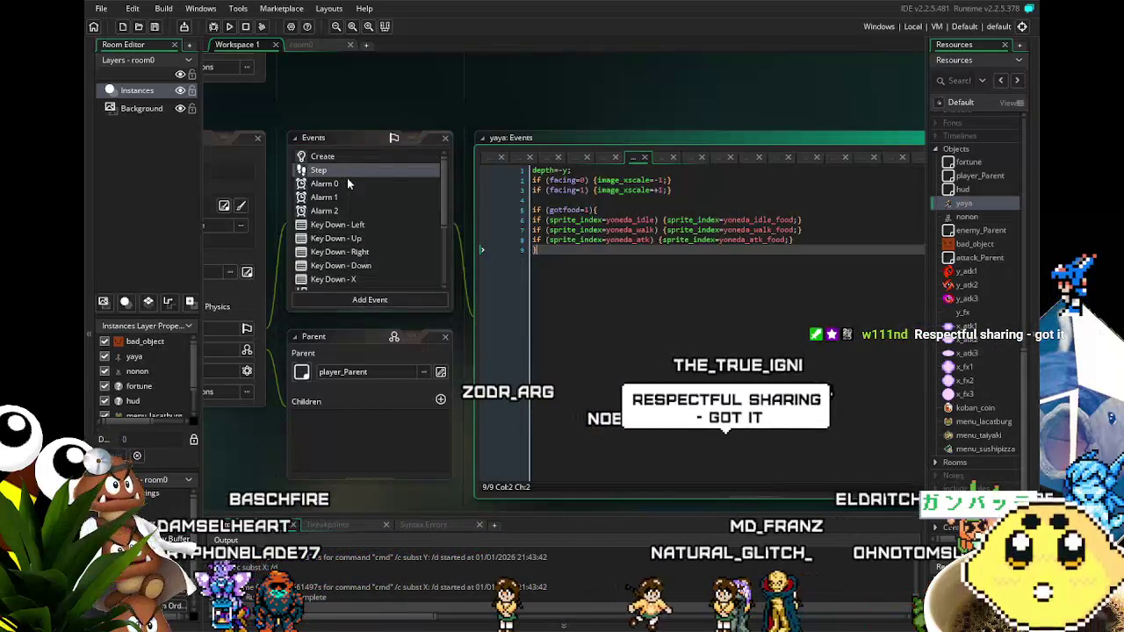
left_click(349, 183)
left_click(358, 199)
left_click(373, 238)
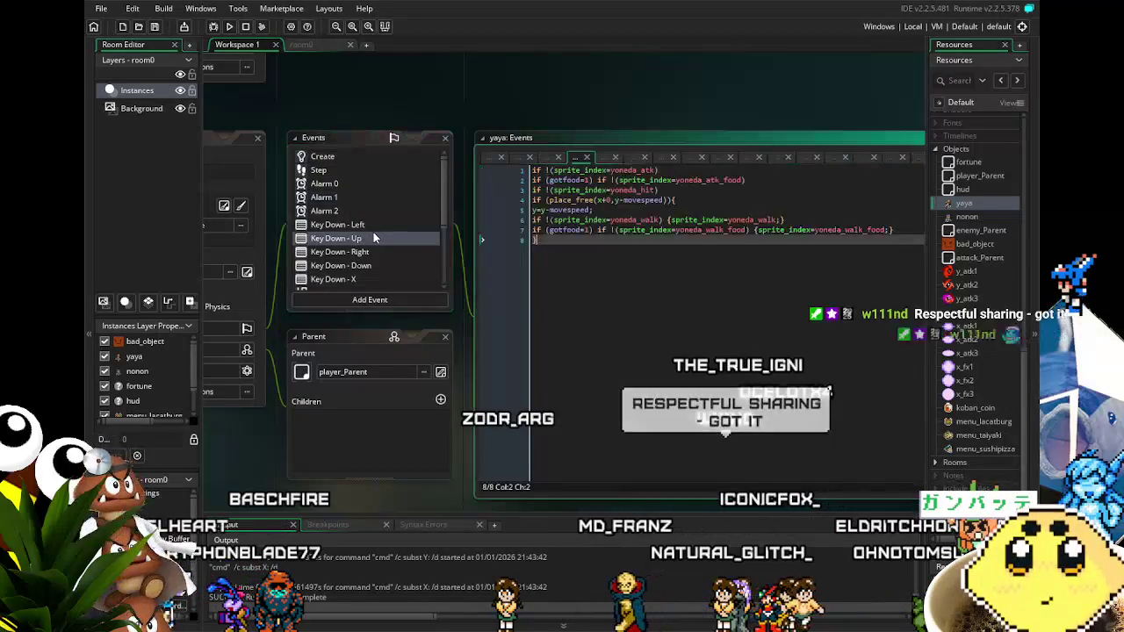
scroll(374, 235, "down", 1)
left_click(377, 216)
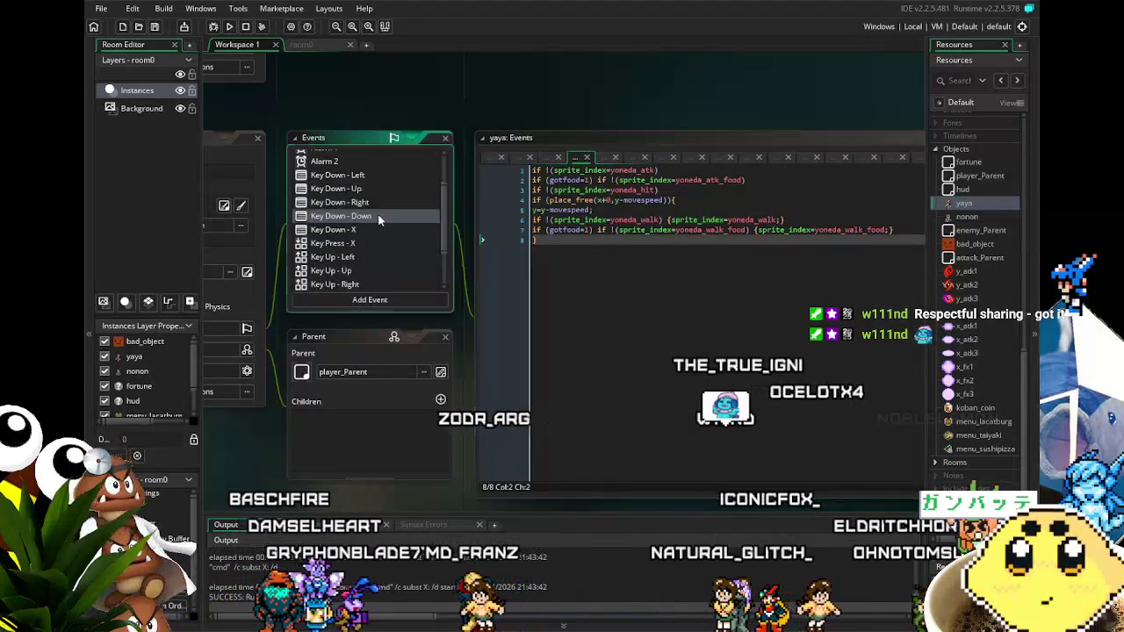
left_click(383, 230)
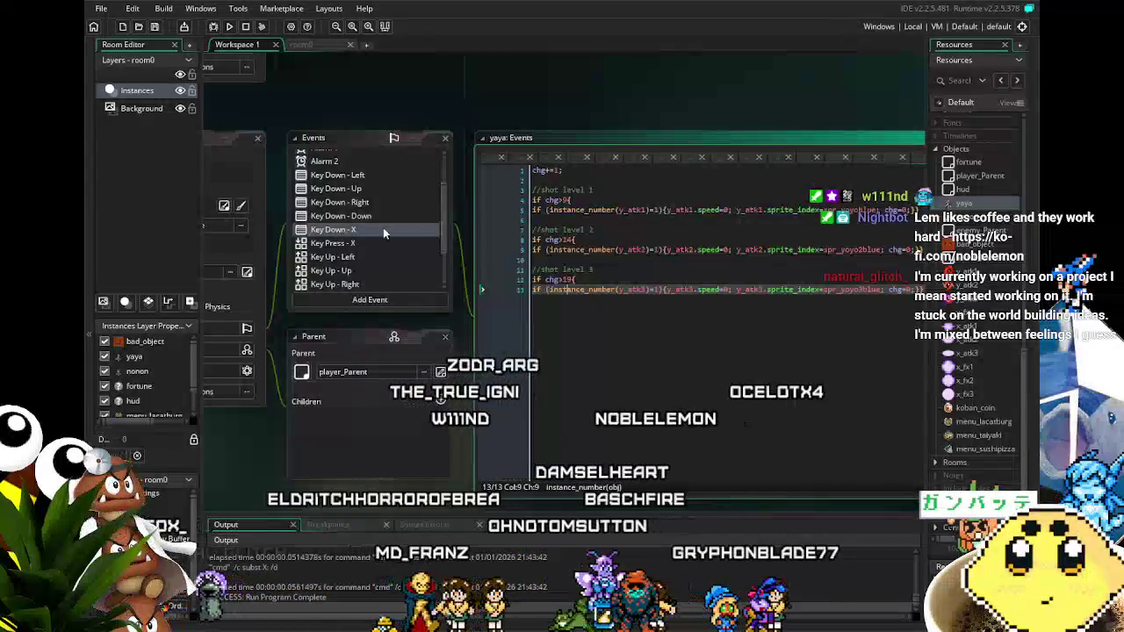
scroll(383, 228, "down", 2)
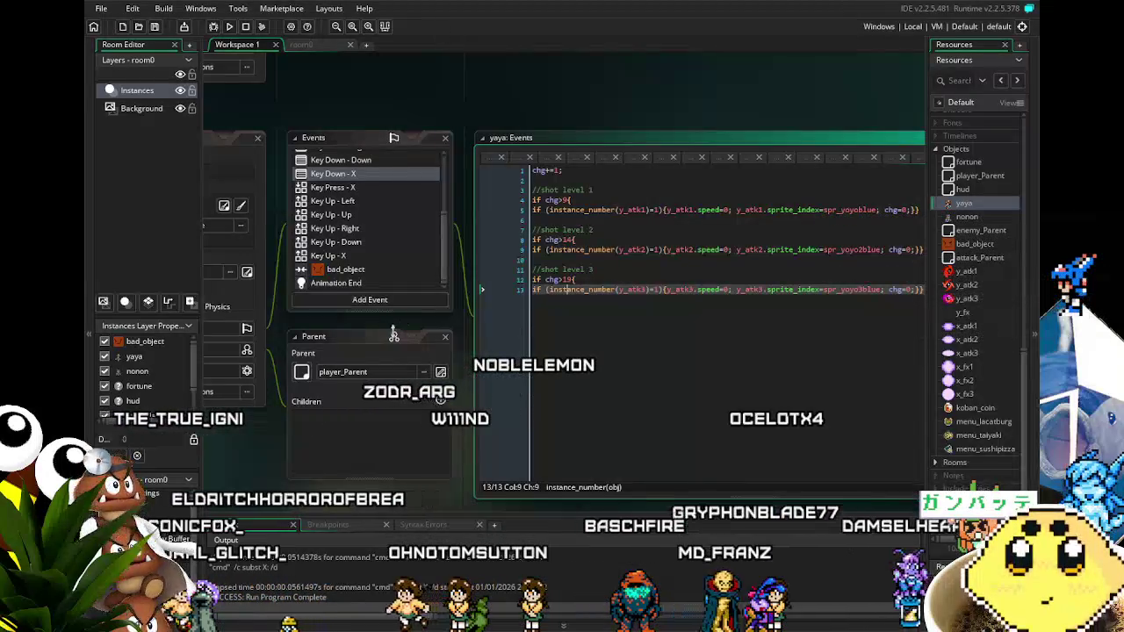
left_click(351, 399)
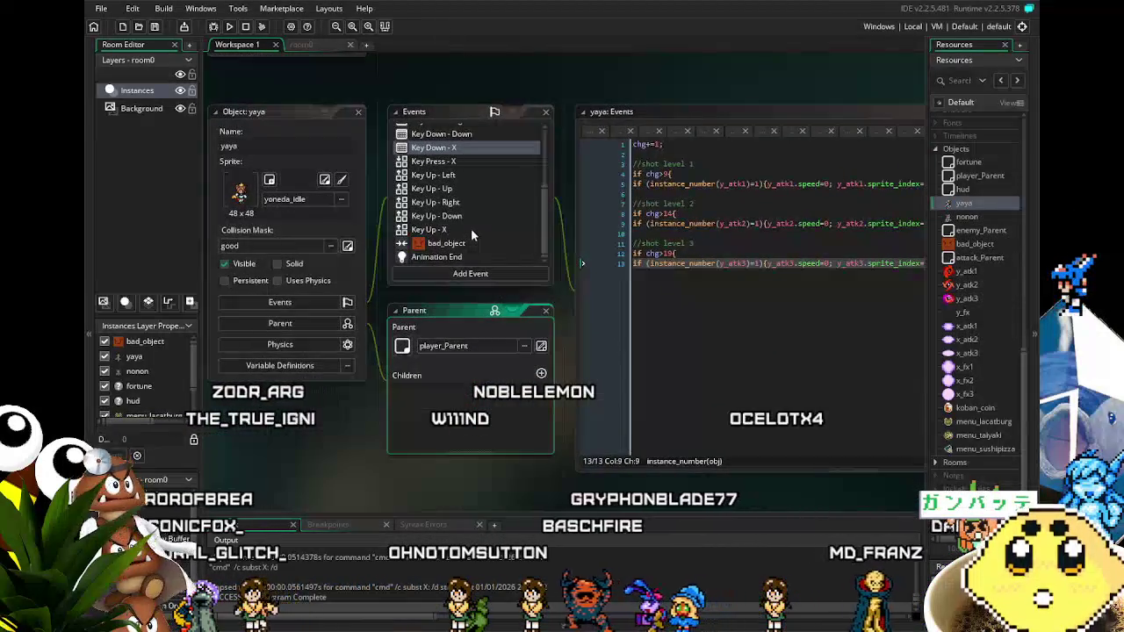
scroll(471, 228, "up", 5)
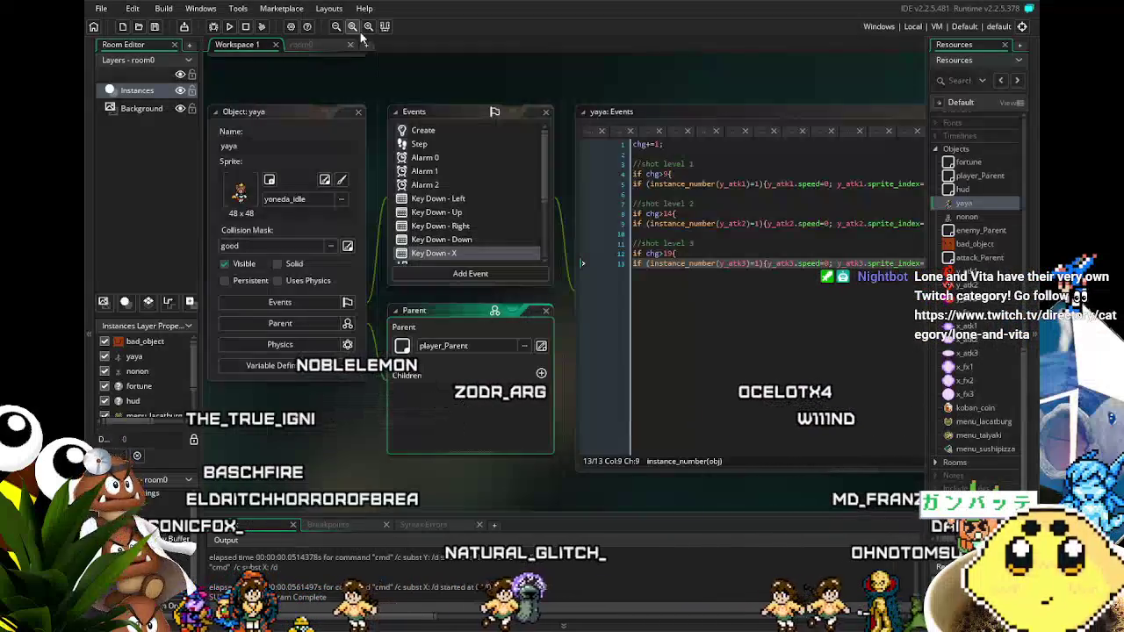
left_click(329, 47)
mouse_move(297, 129)
left_mouse_down()
mouse_move(321, 221)
mouse_move(360, 250)
left_mouse_up()
scroll(359, 253, "up", 2)
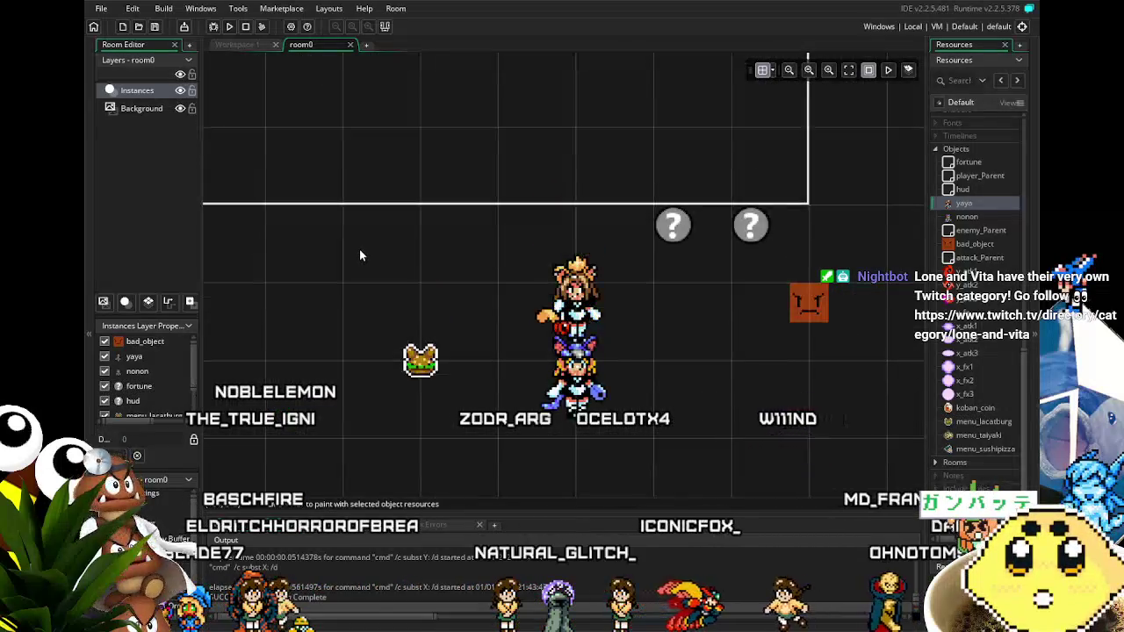
scroll(359, 253, "down", 1)
scroll(359, 253, "down", 2)
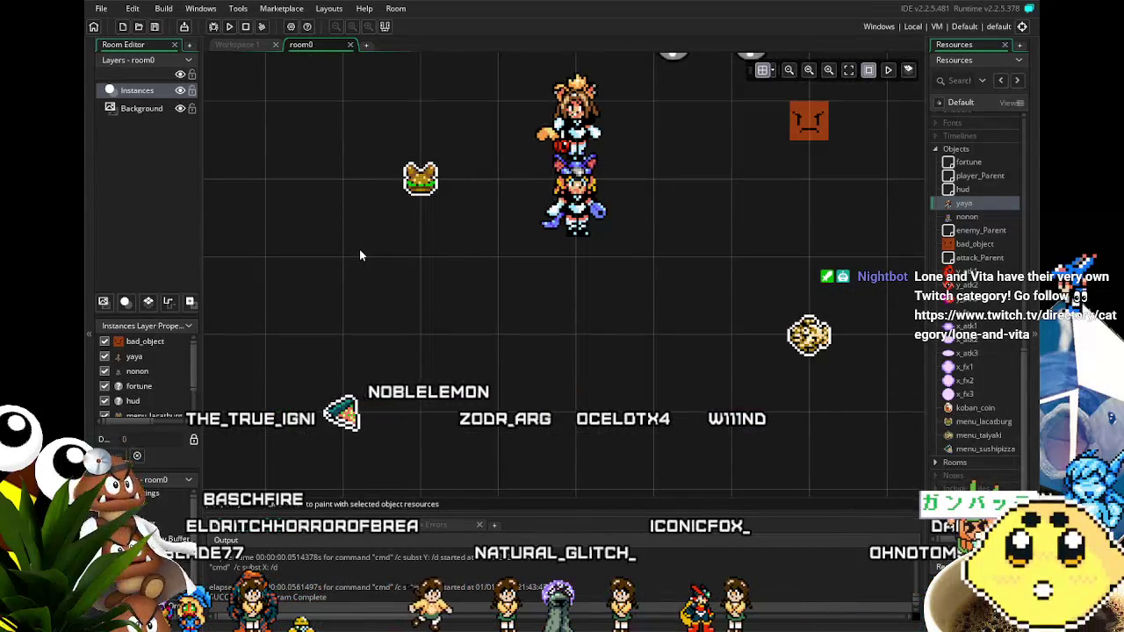
scroll(359, 255, "up", 1)
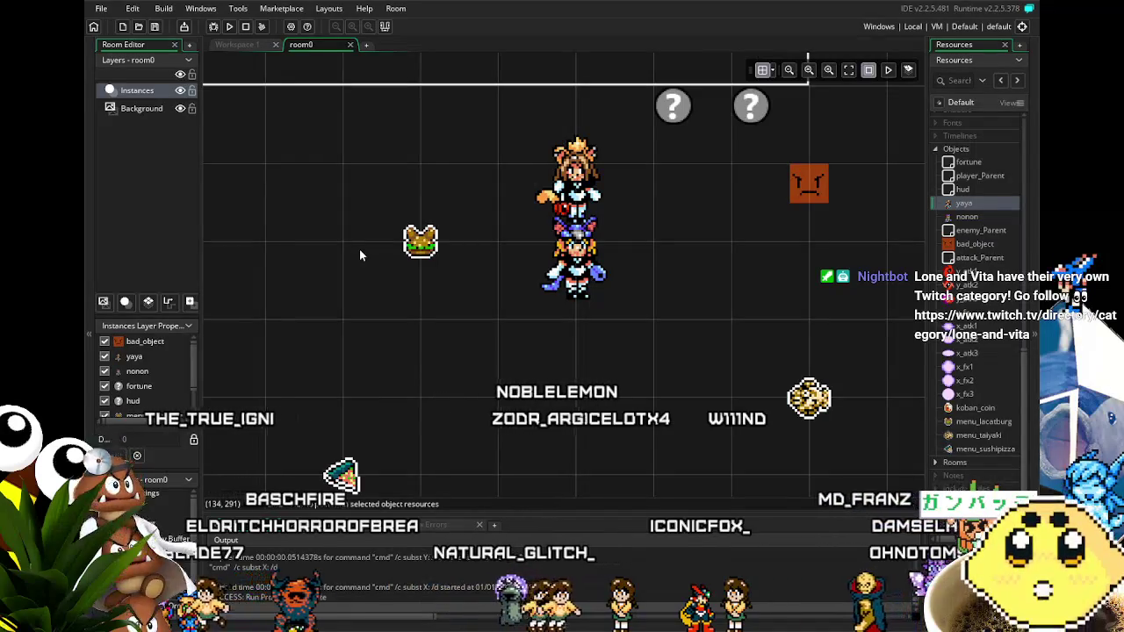
left_click_drag(359, 256, 298, 284)
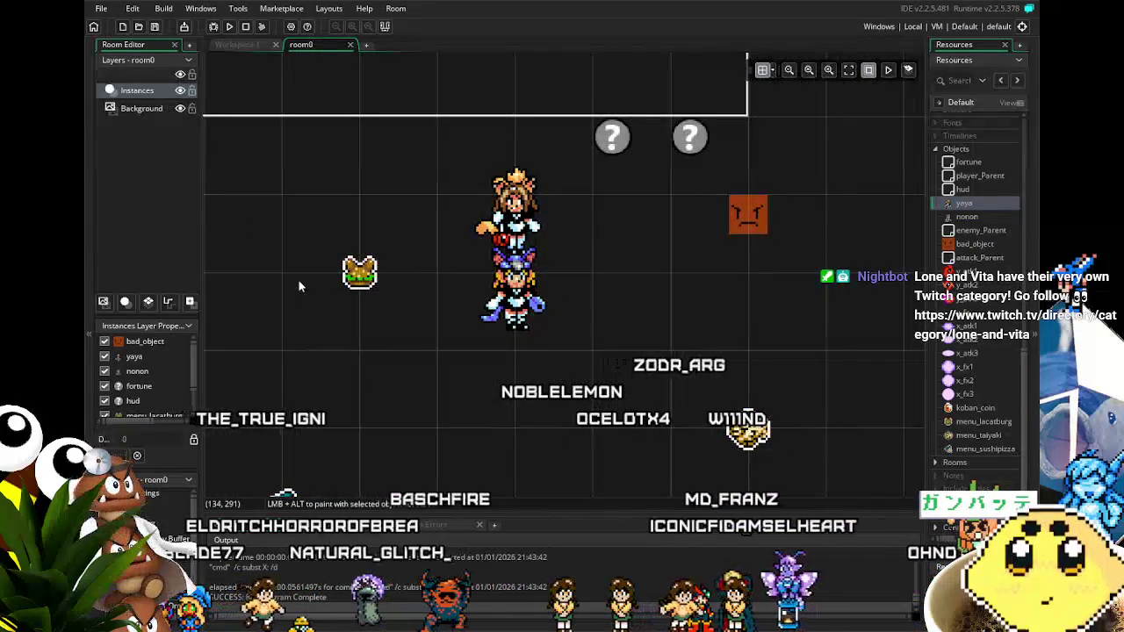
left_click_drag(312, 267, 332, 229)
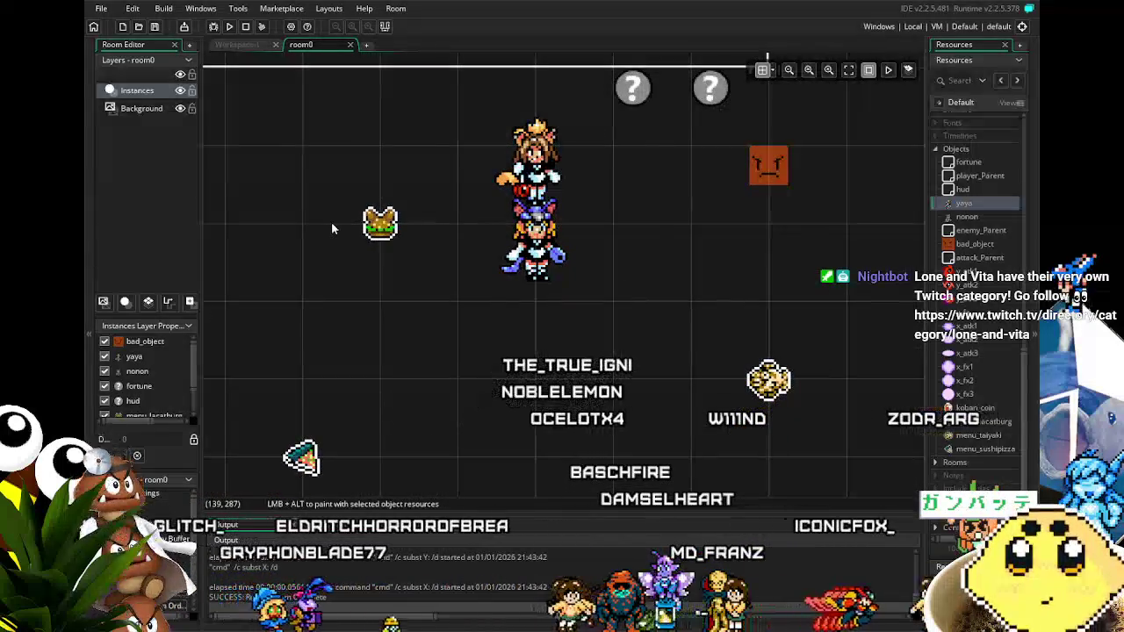
mouse_move(417, 243)
left_mouse_down()
mouse_move(417, 306)
mouse_move(400, 346)
mouse_move(445, 279)
mouse_move(417, 253)
left_mouse_up()
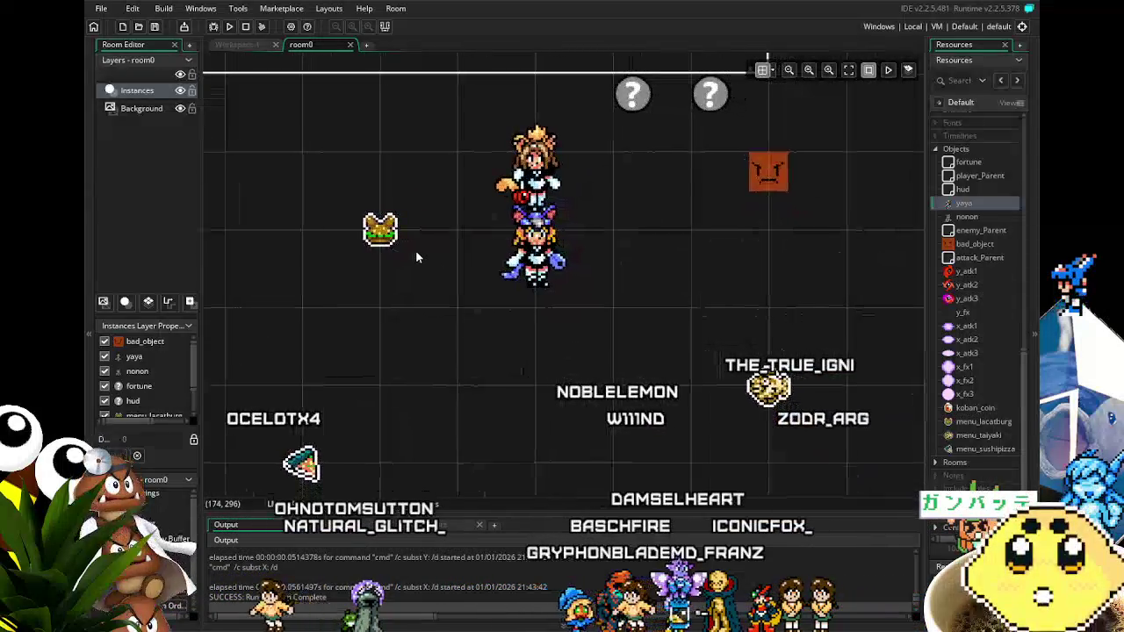
left_click(239, 43)
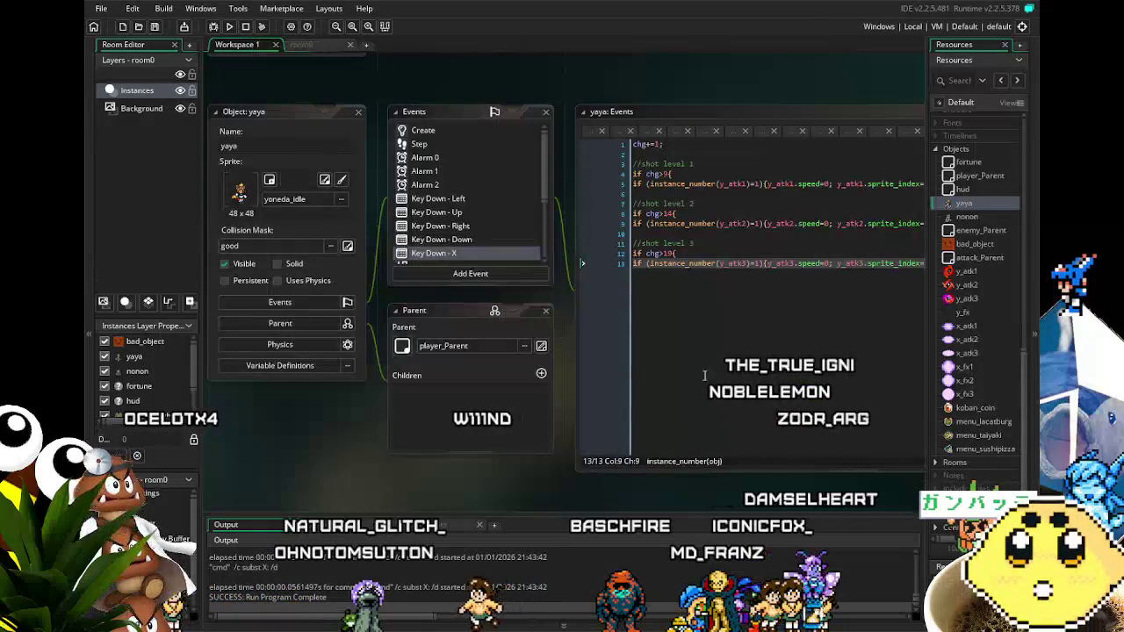
left_click(668, 276)
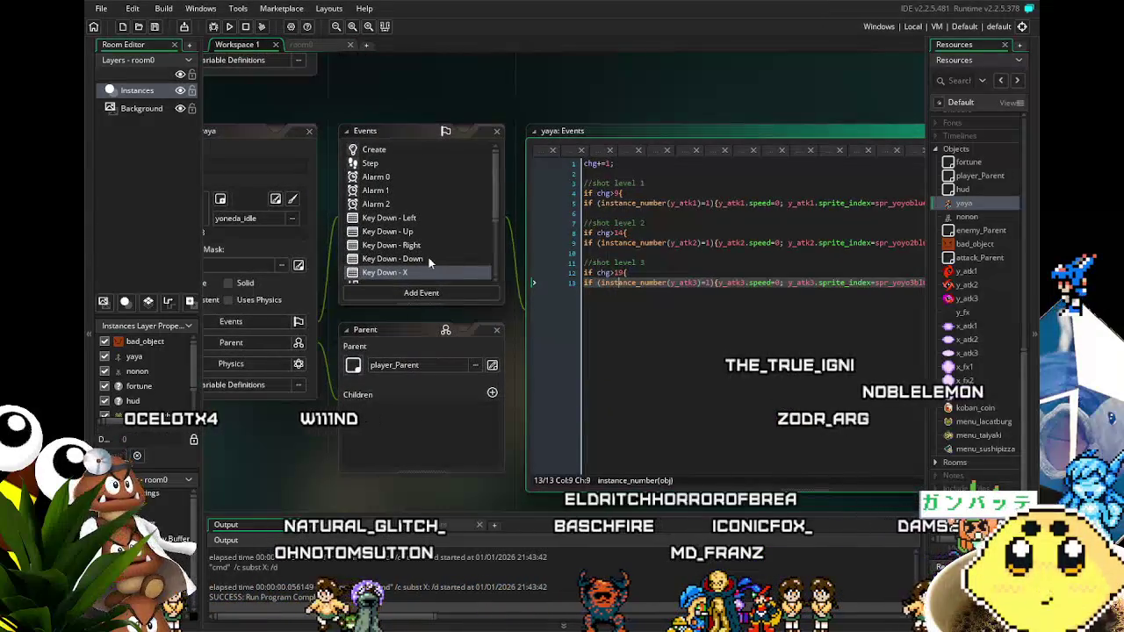
scroll(429, 257, "down", 3)
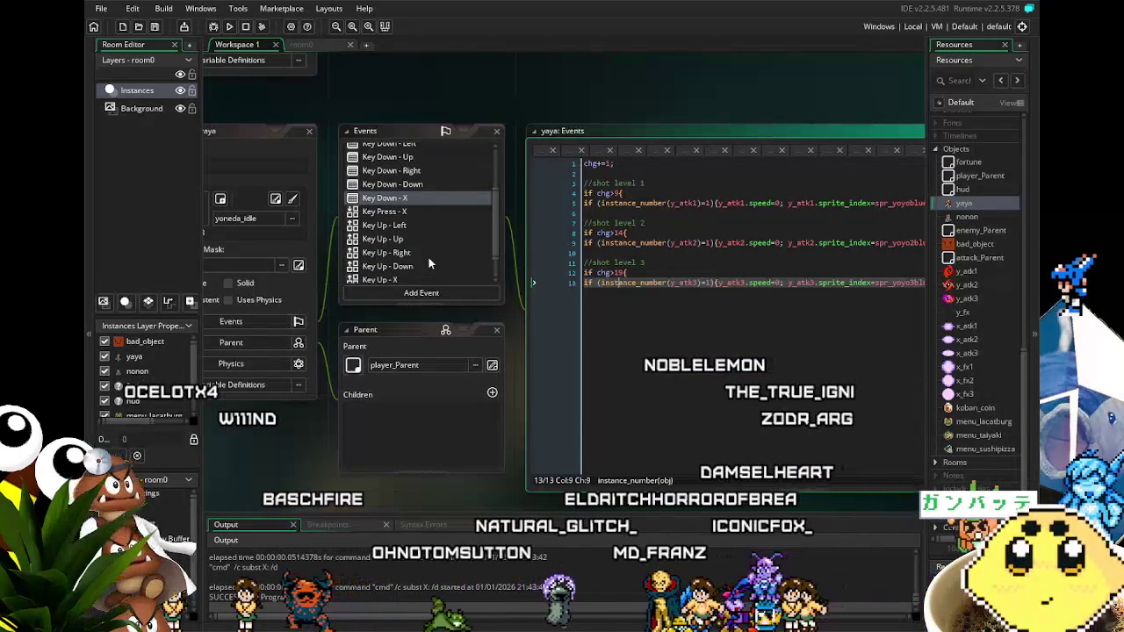
scroll(442, 246, "up", 2)
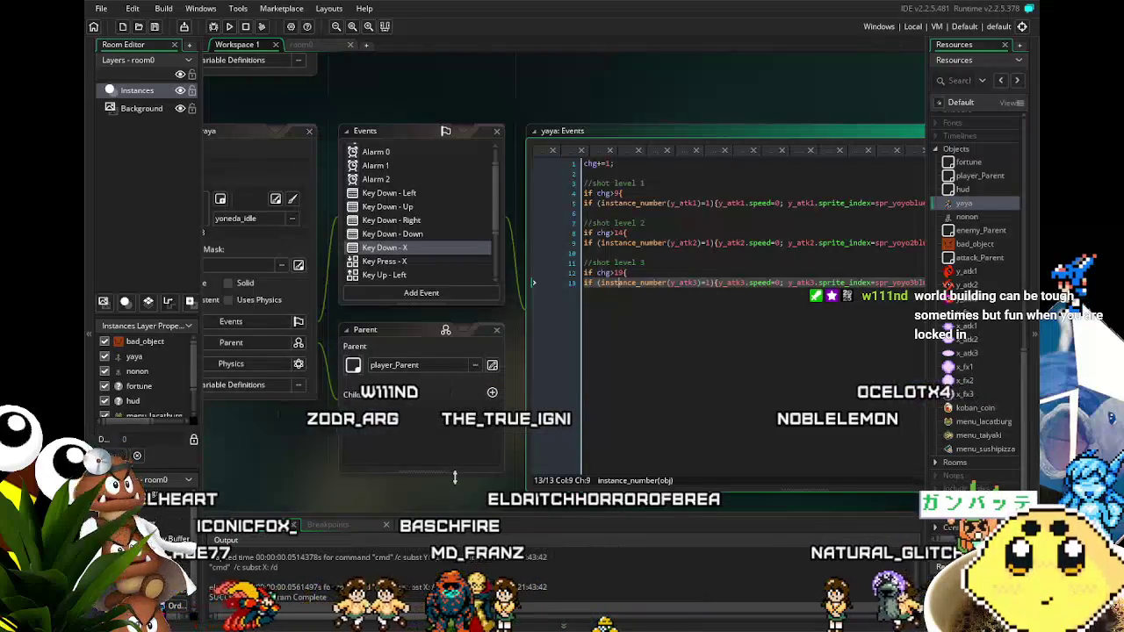
scroll(395, 351, "left", 2)
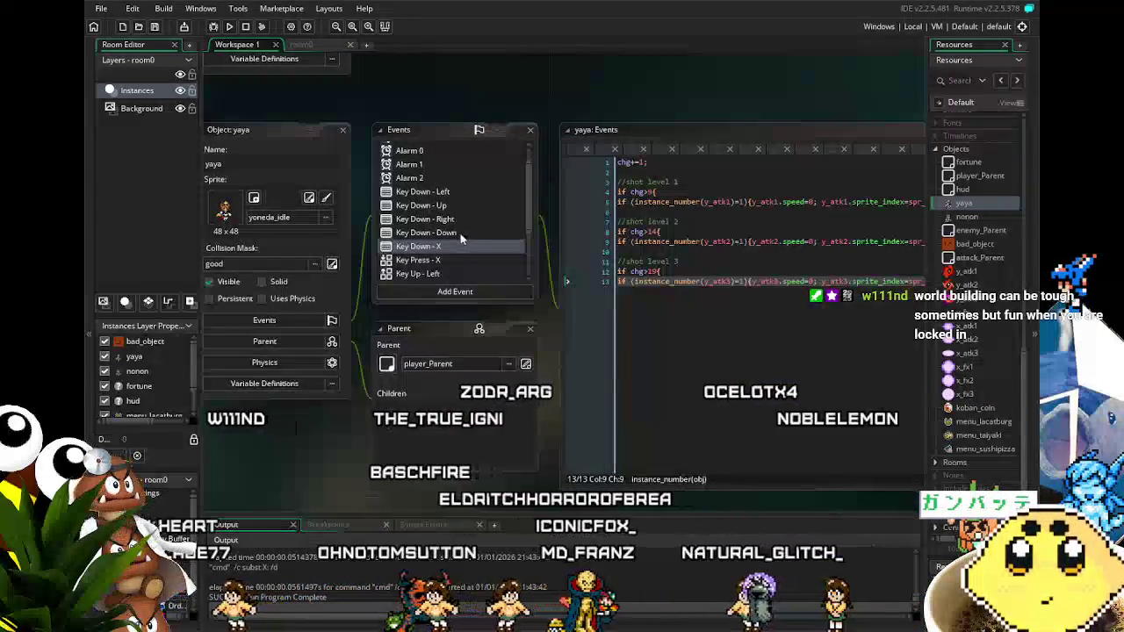
scroll(459, 241, "down", 1)
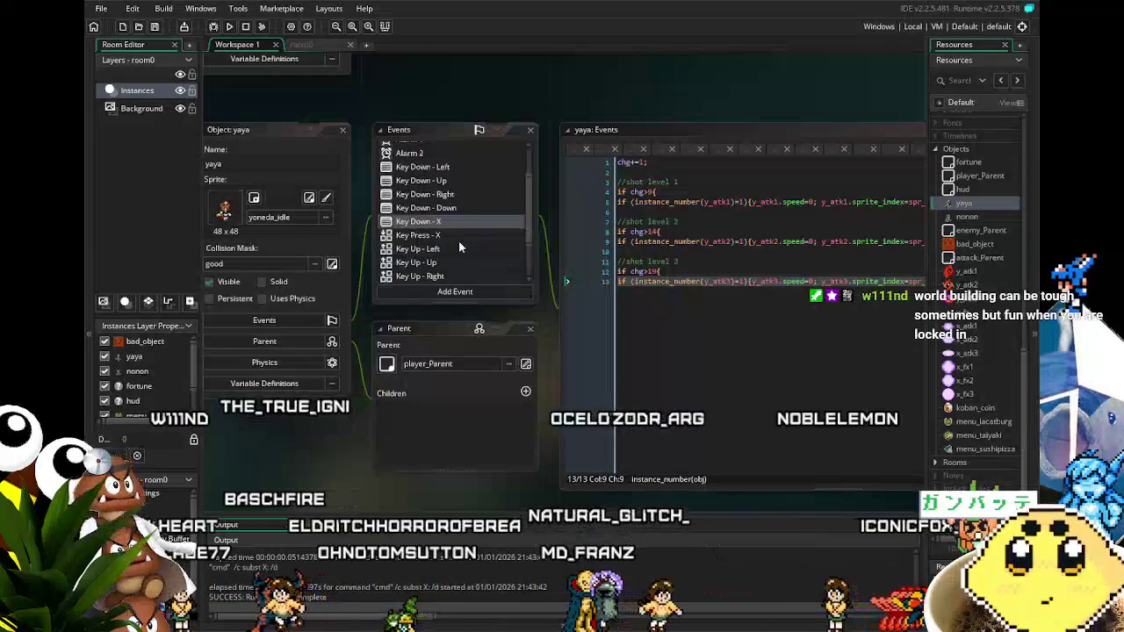
Inspect the gotfood=1 condition on line 3 of yaya's Key Down - Left code, then open nonon.
left_click(423, 216)
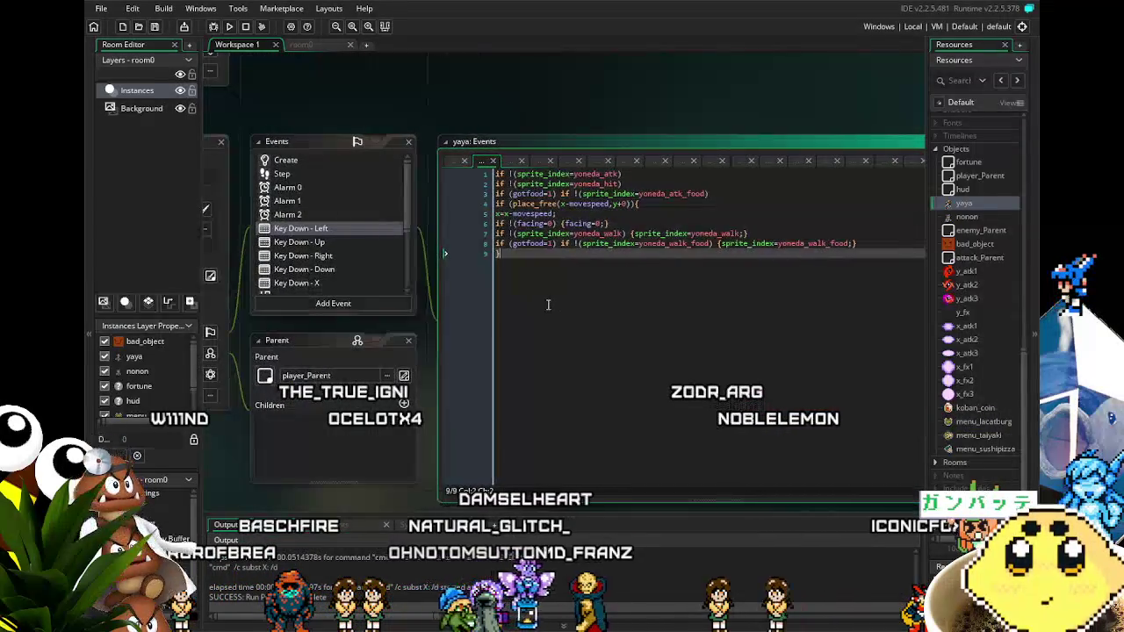
left_click(496, 194)
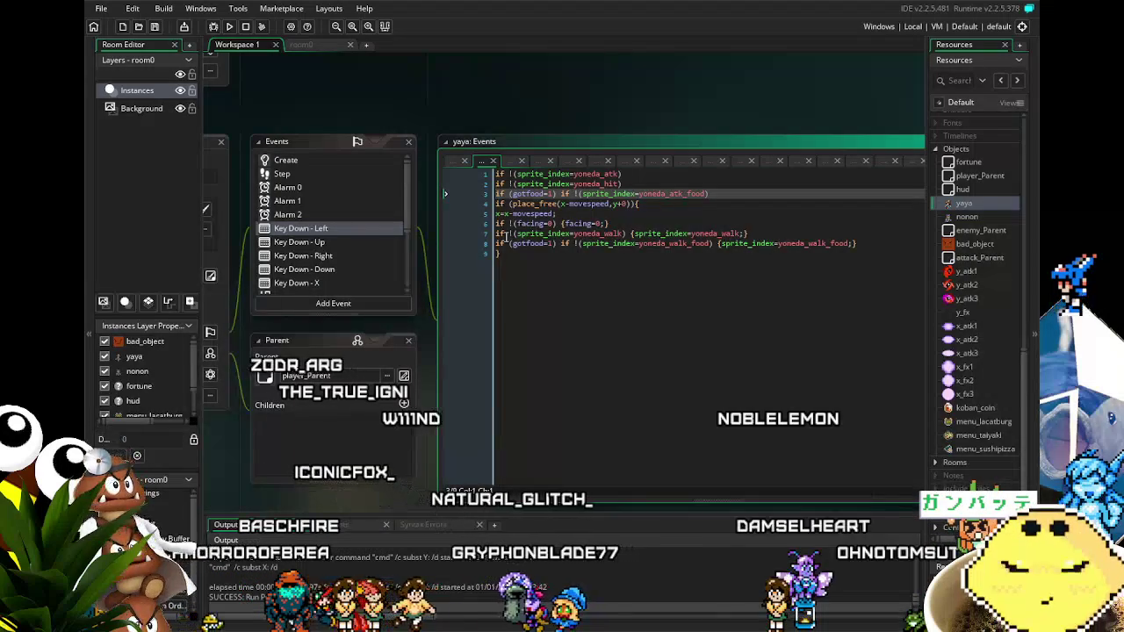
left_click_drag(557, 194, 525, 194)
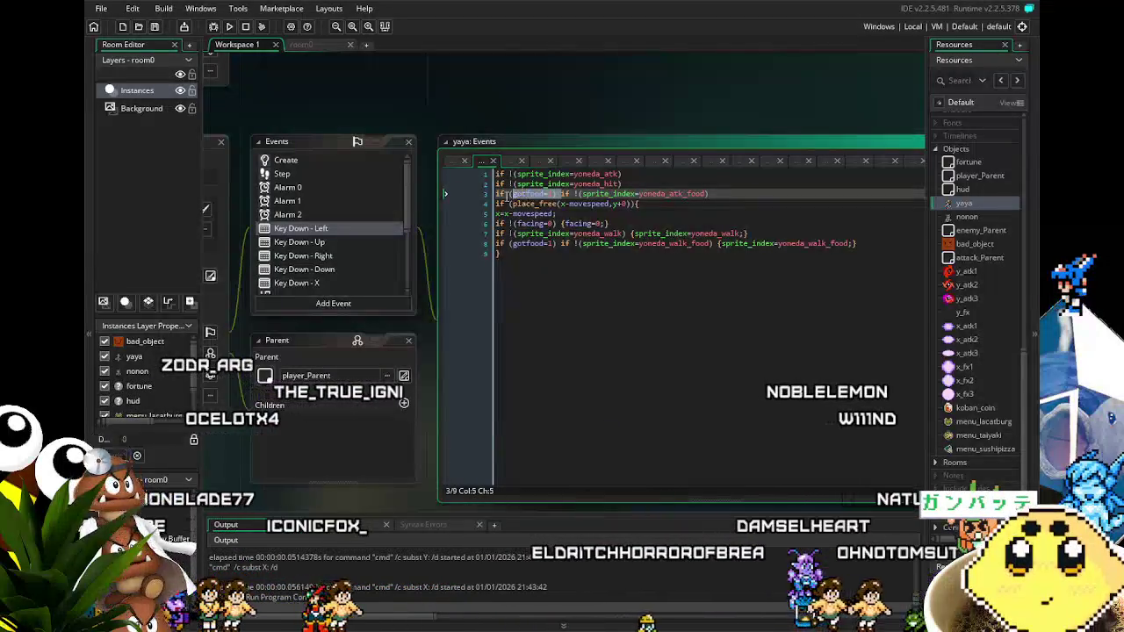
left_click_drag(525, 200, 487, 201)
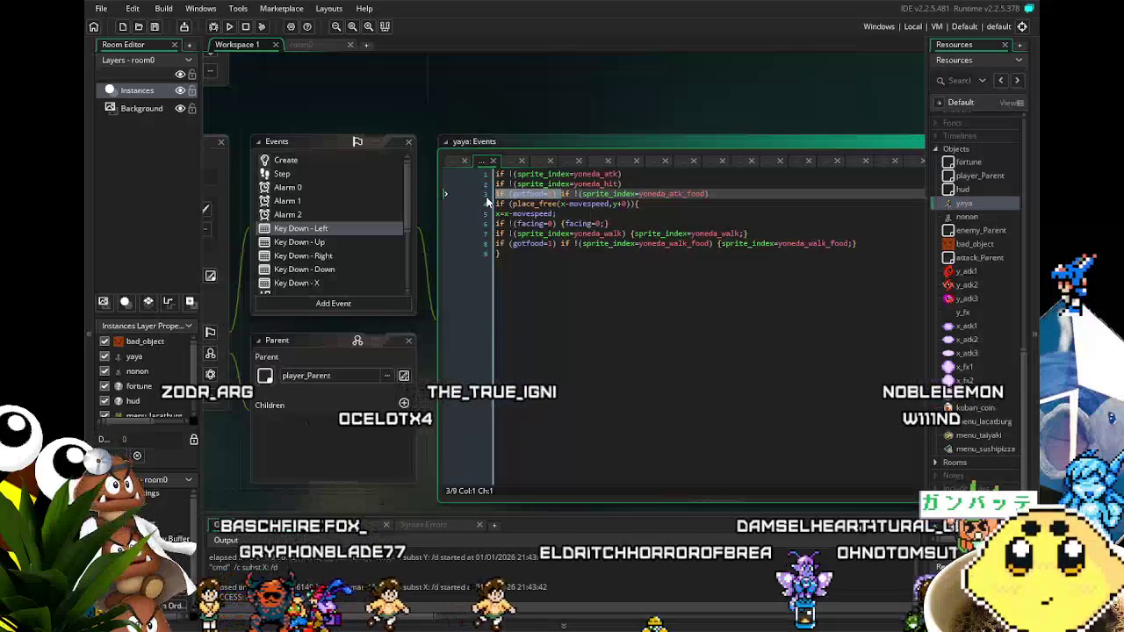
left_click(572, 267)
double_click(966, 216)
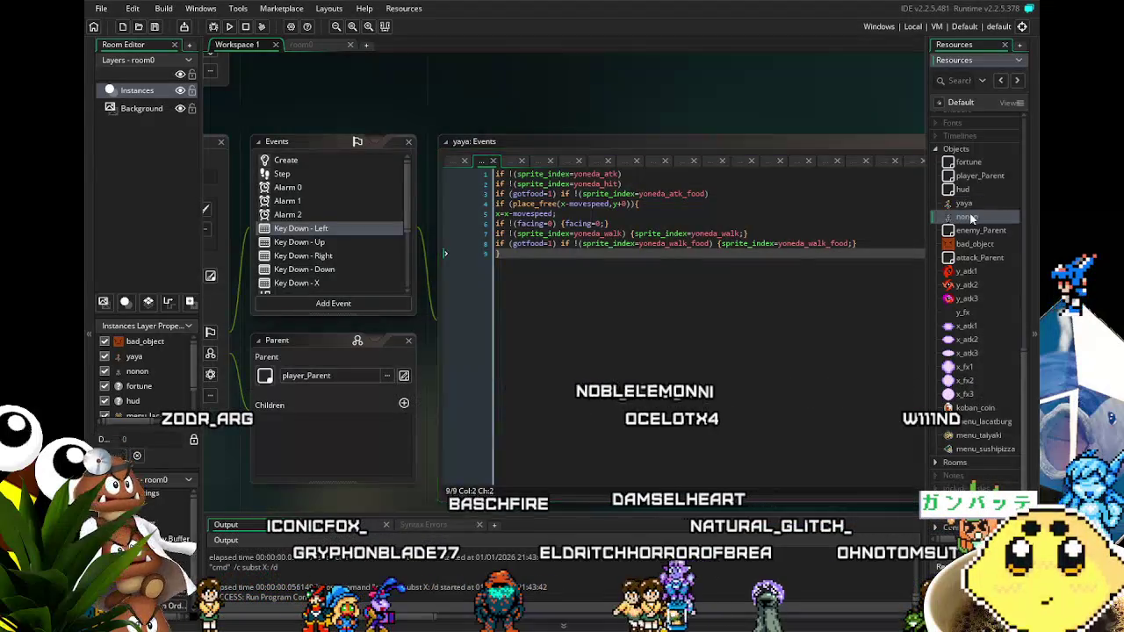
scroll(477, 176, "up", 3)
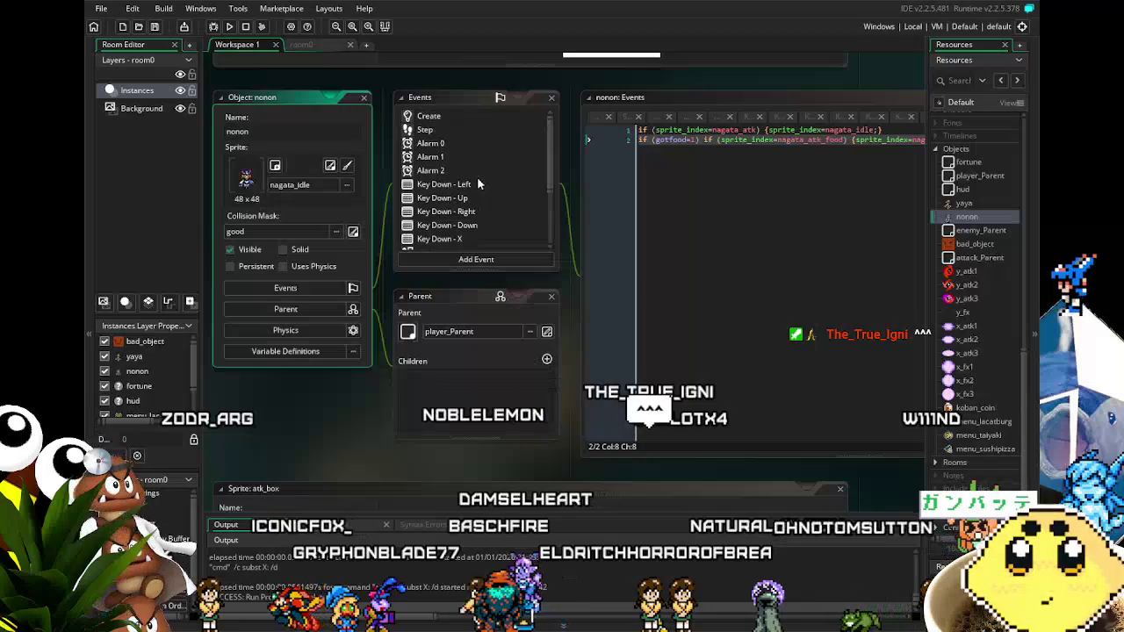
Undo yaya's gotfood=1 check and review its Key Down - Up, Right and Down code.
left_click(476, 183)
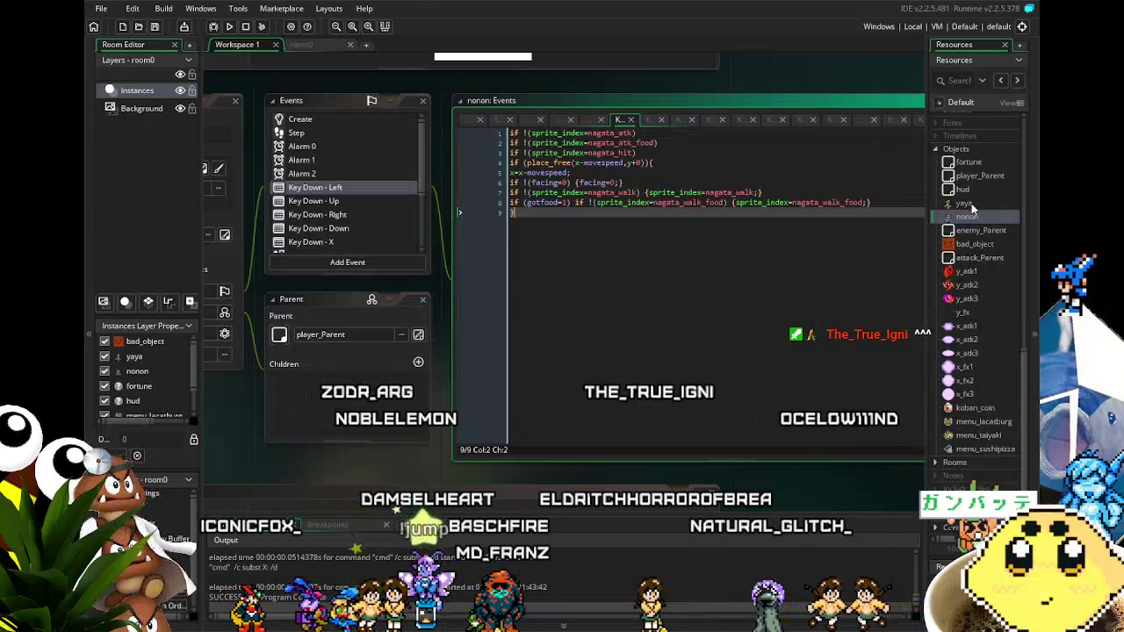
double_click(966, 204)
key("ctrl+z")
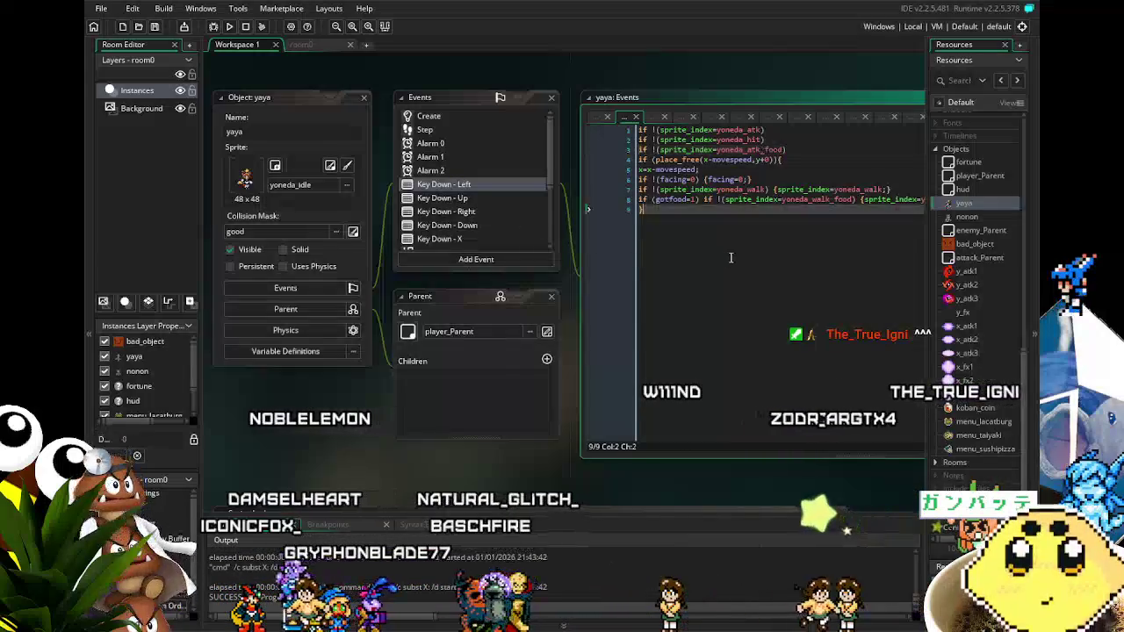
key("ctrl+End")
left_click(340, 210)
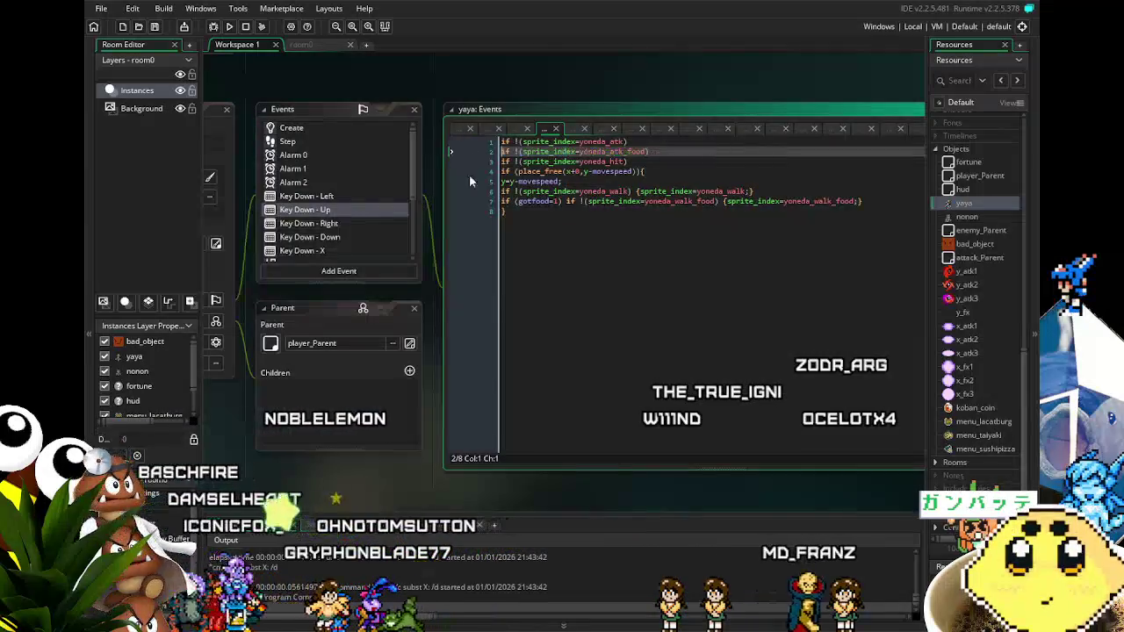
left_click(318, 226)
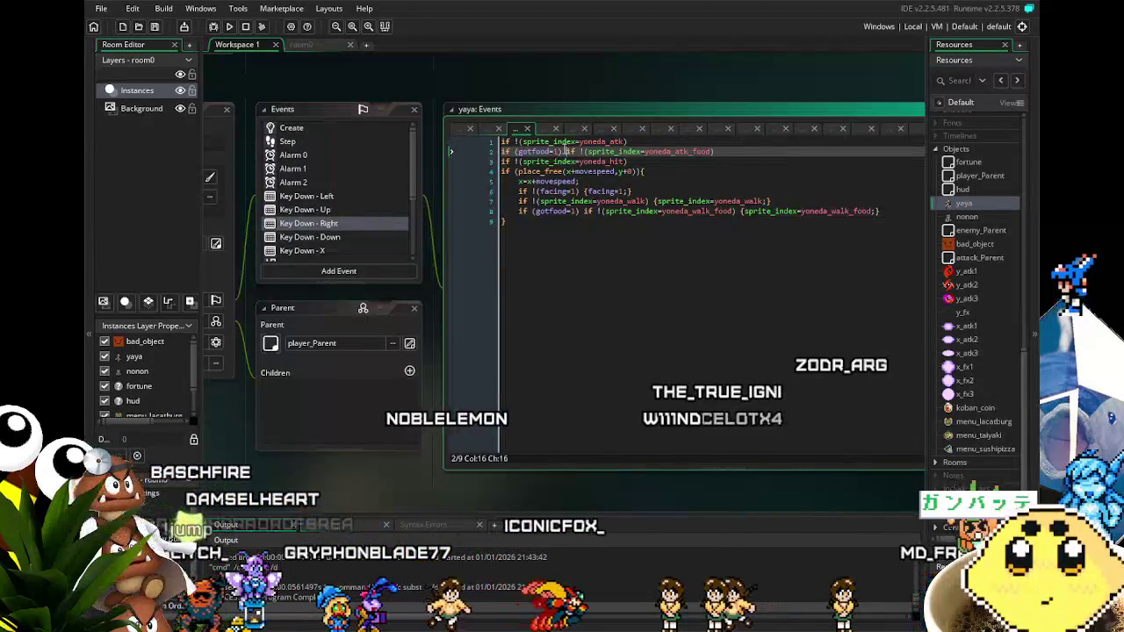
left_click(351, 235)
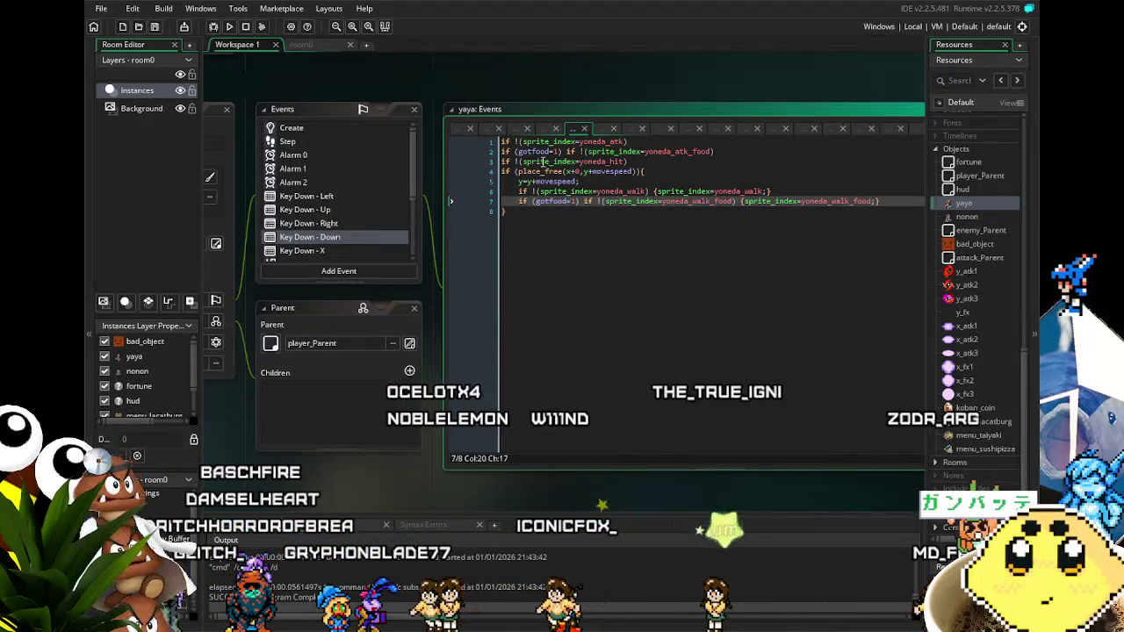
double_click(530, 151)
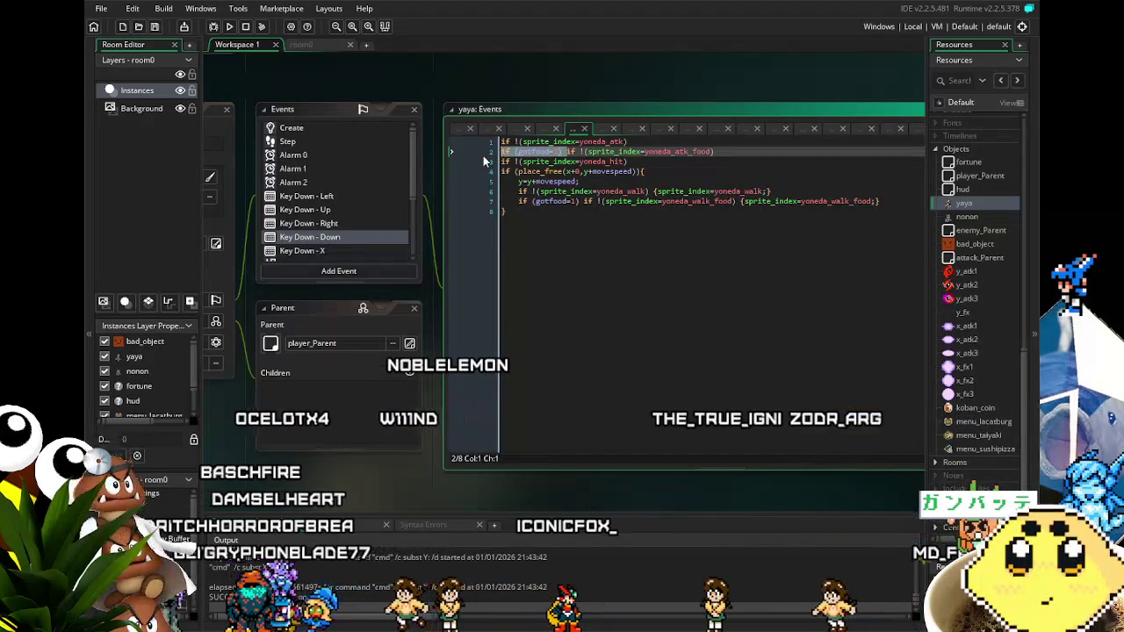
Run the game with F5, walk yaya around with the arrow keys and pick up the food.
key("F5")
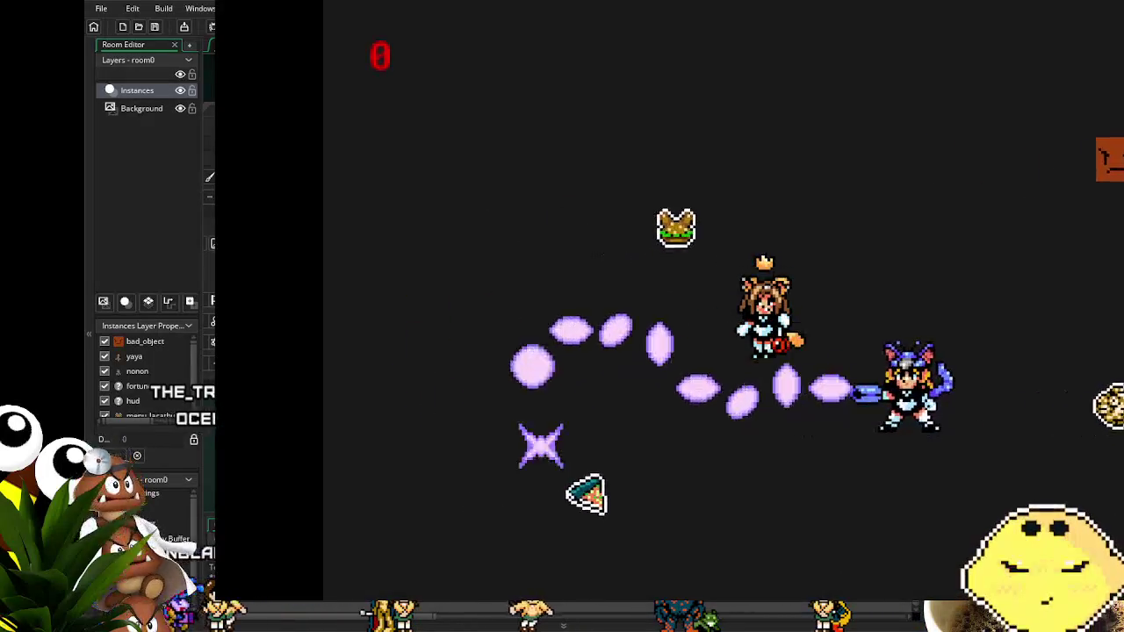
key("Down")
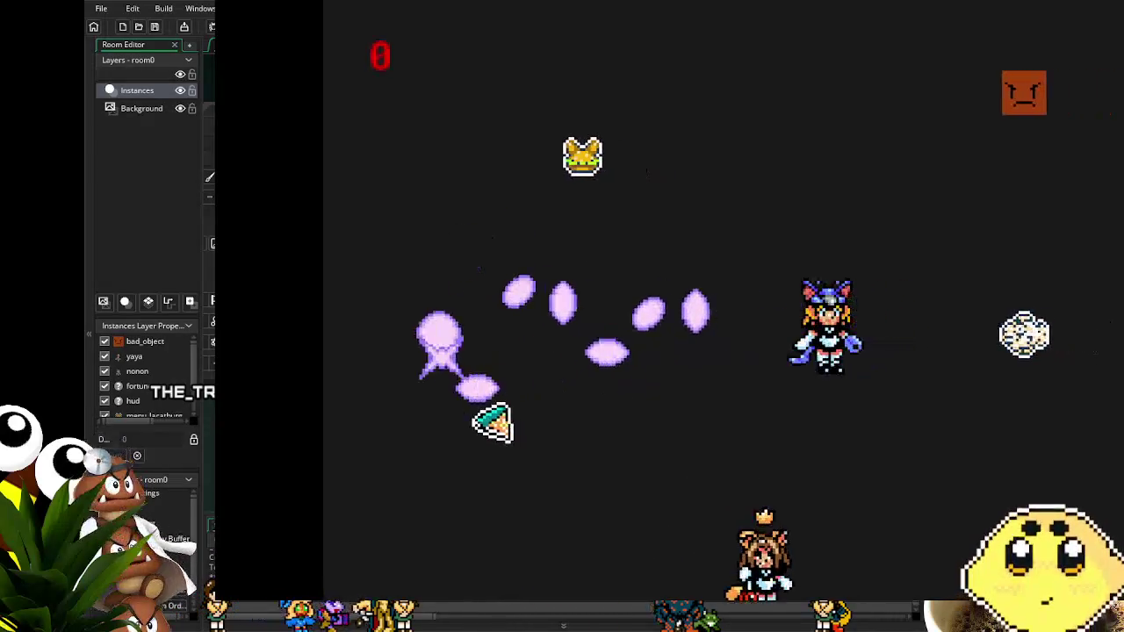
key("Up")
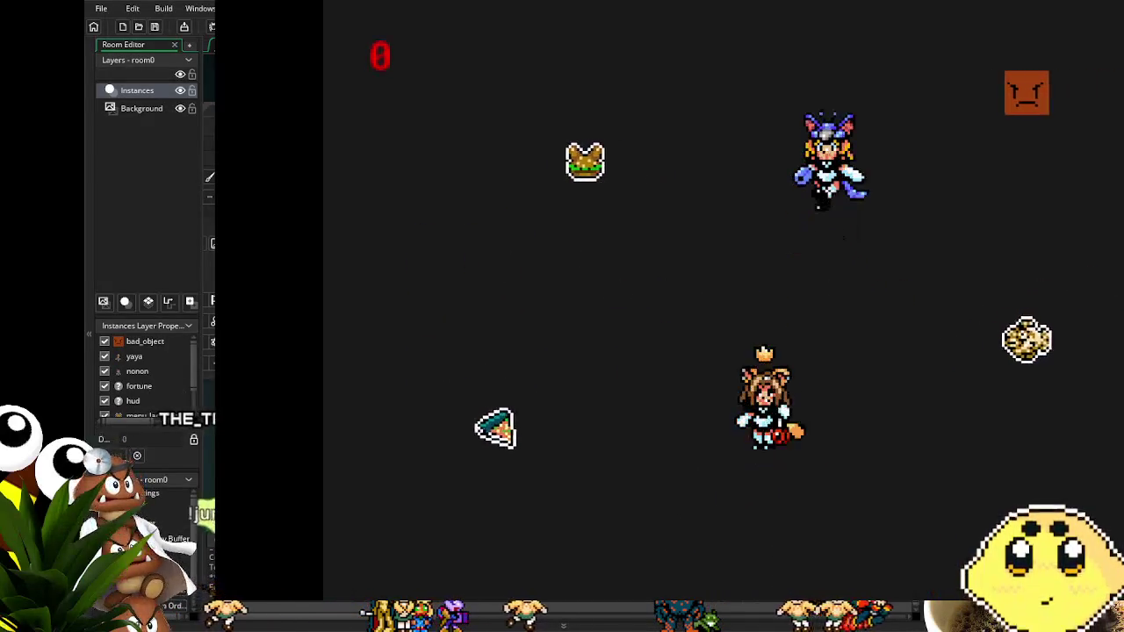
key("Down")
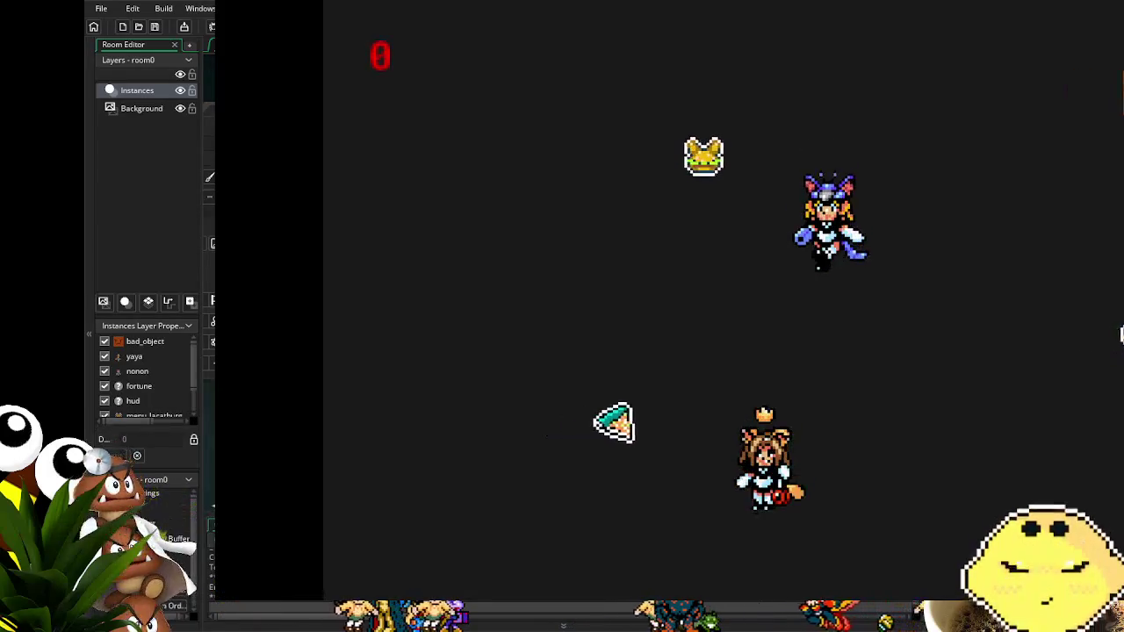
key("Left")
key("z")
key("Right")
key("Down")
key("Up")
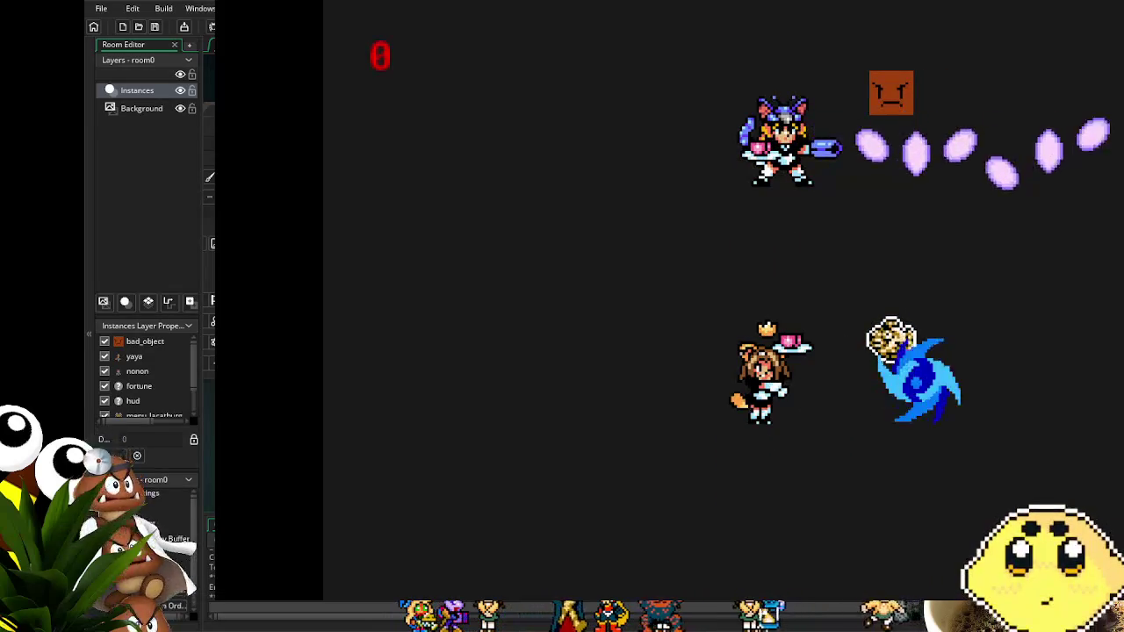
key("Up")
key("Up")
key("Left")
key("Left")
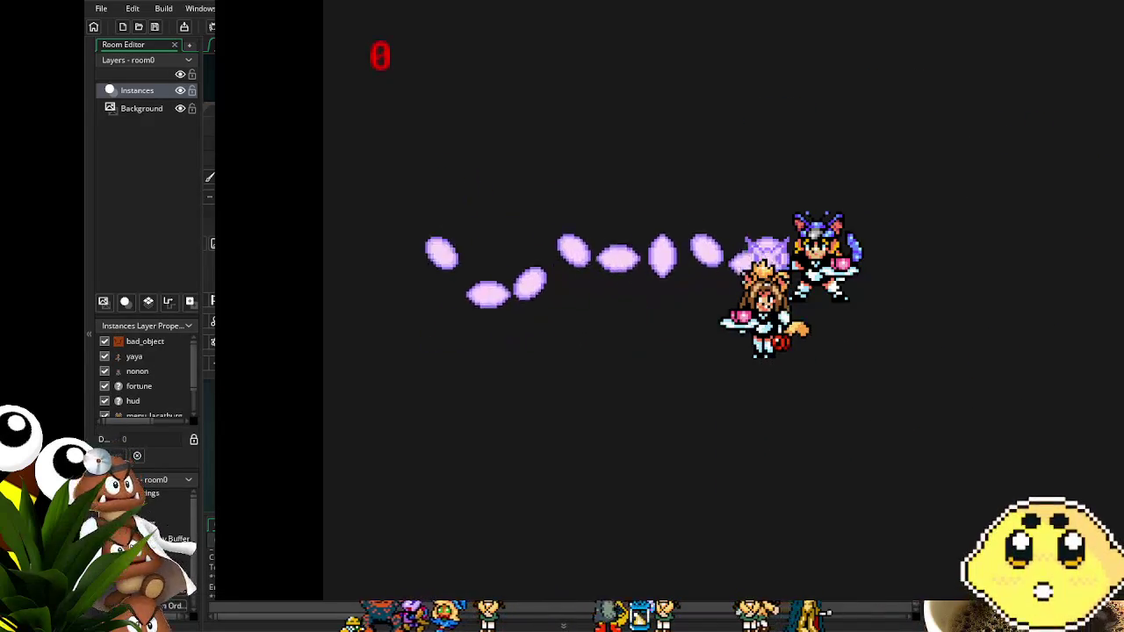
Shoot the block with Z to release coins, then close the game window.
key("Right")
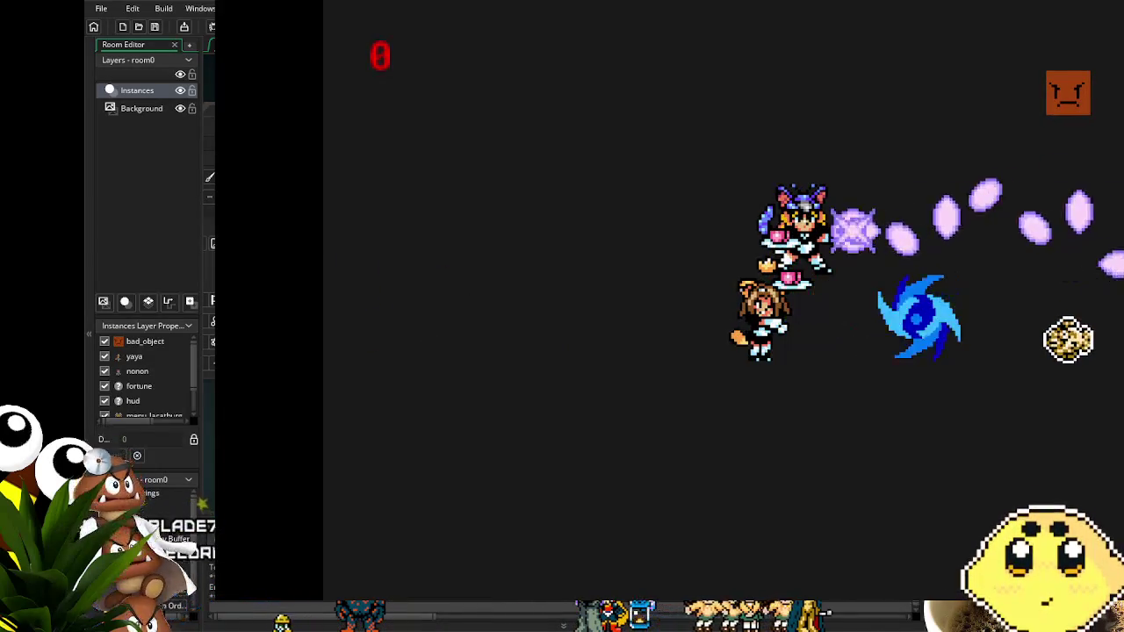
key("Right")
key("Right")
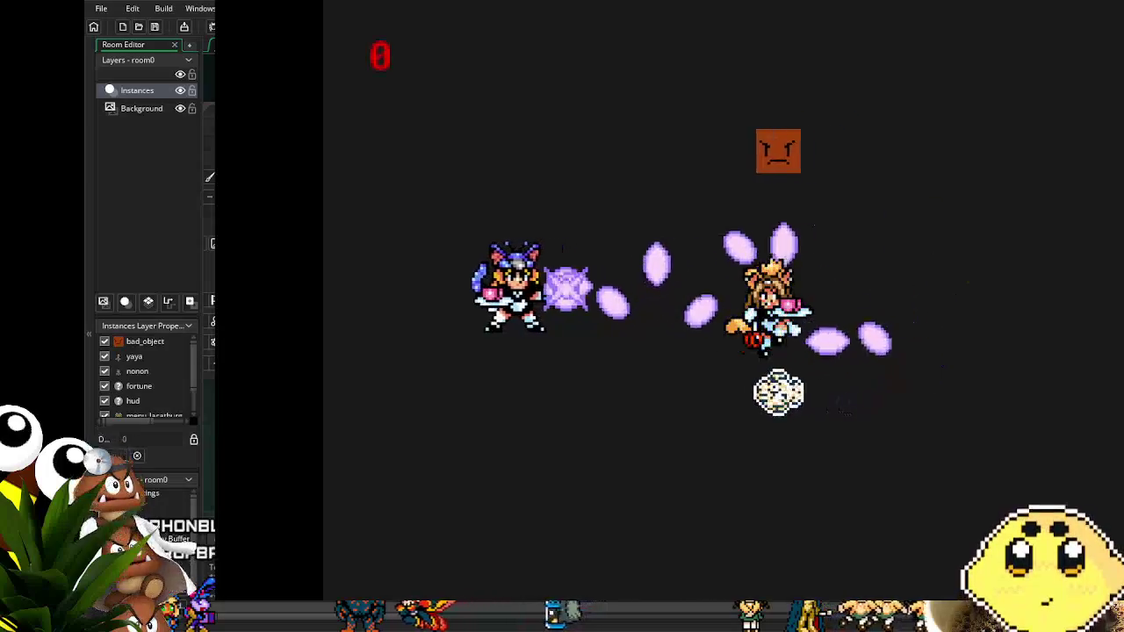
key("z")
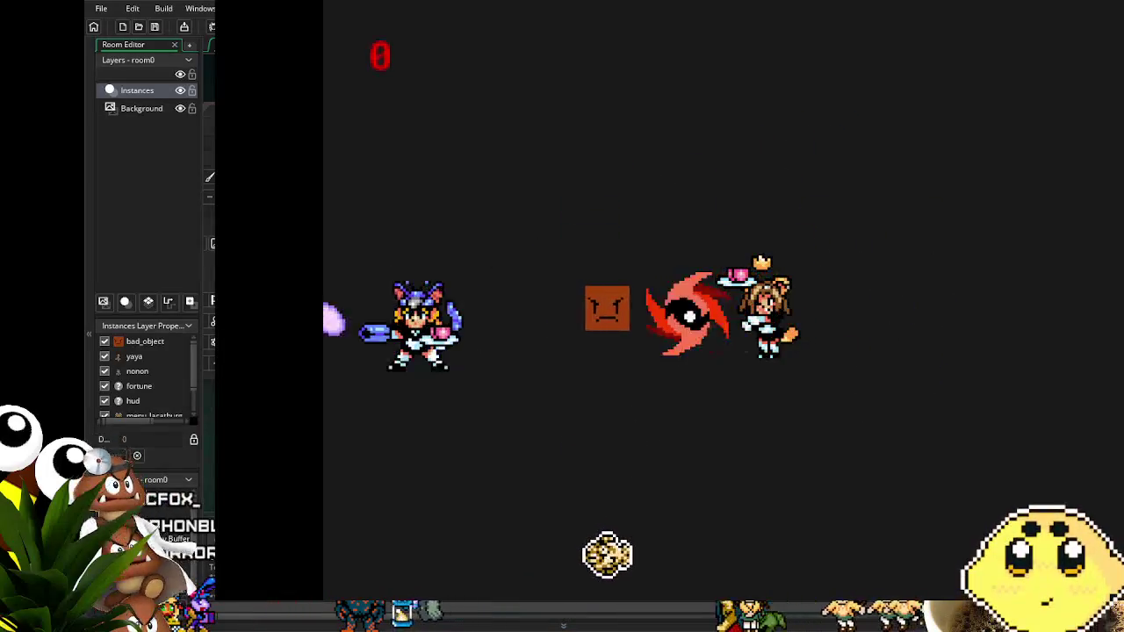
key("z")
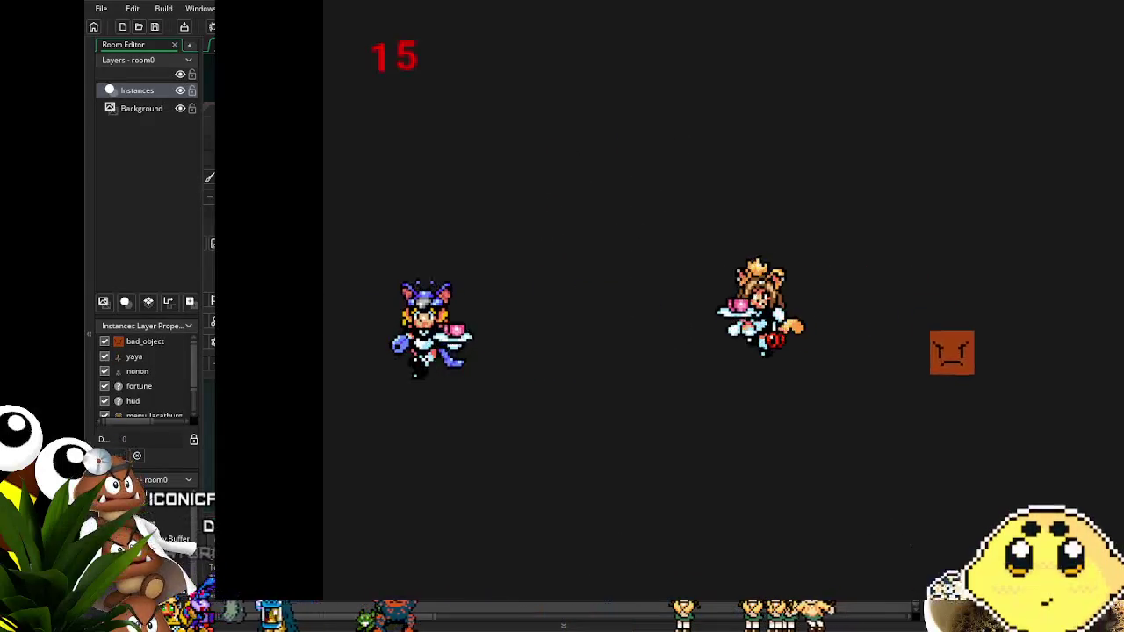
key("z")
key("z")
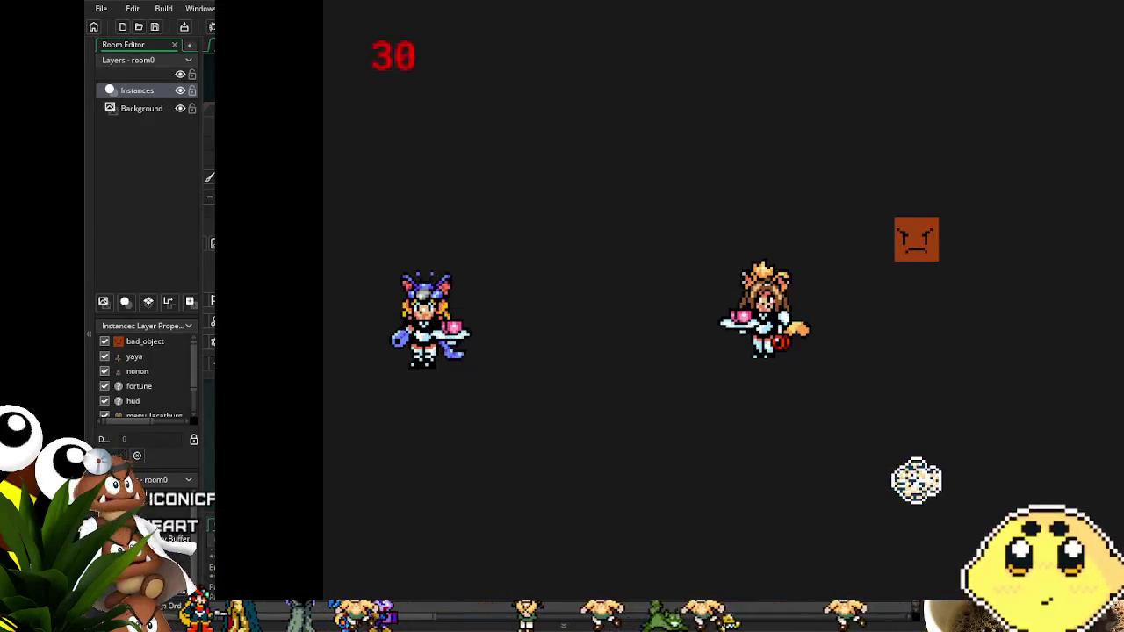
key("Escape")
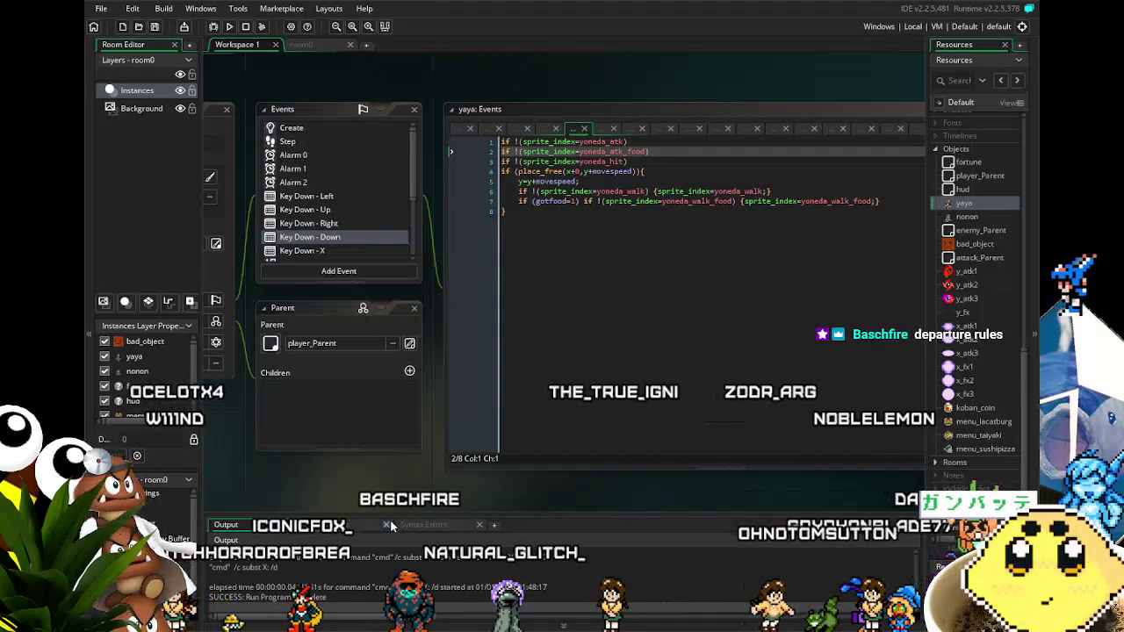
Check yaya's Key Down - X code, then view her Create event's nine variables ending with gotfood.
left_click_drag(357, 505, 432, 509)
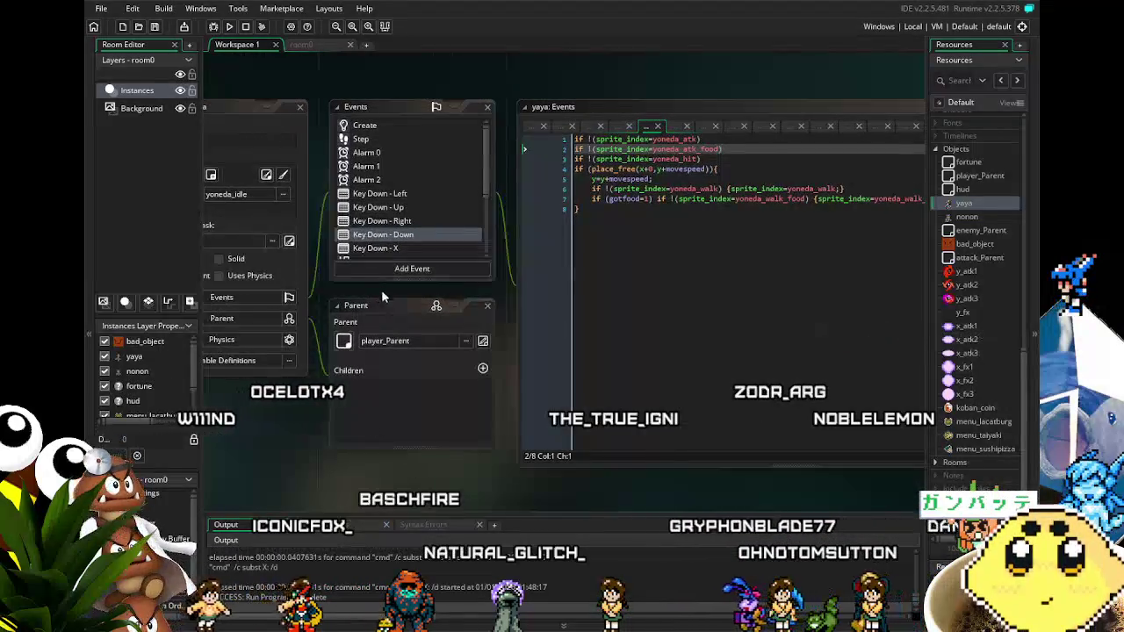
scroll(398, 224, "down", 1)
left_click(395, 200)
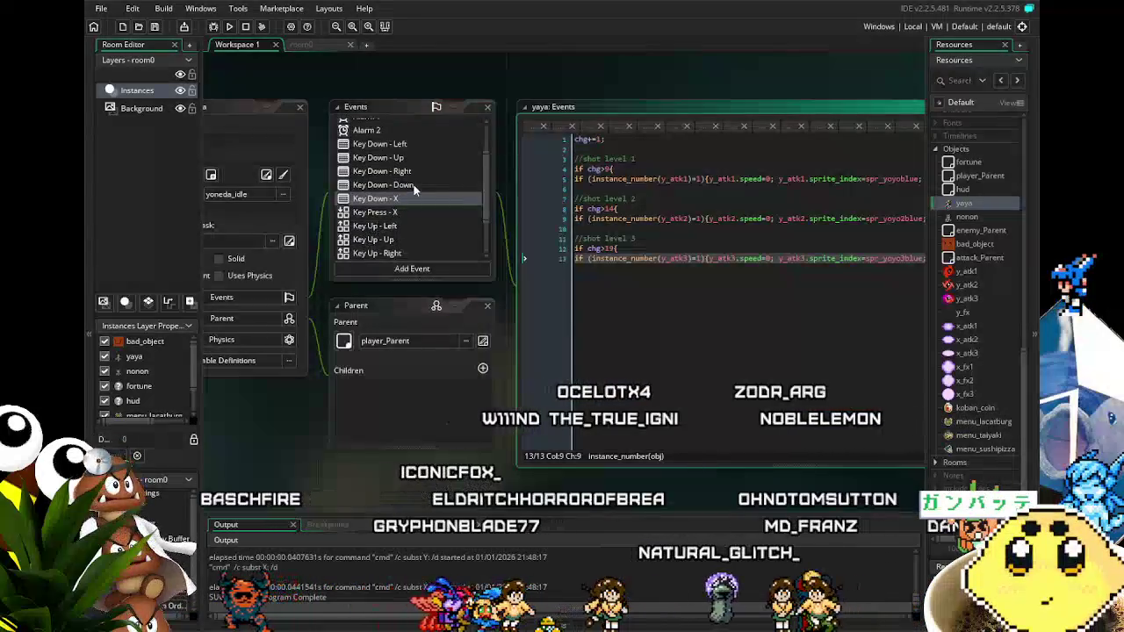
scroll(407, 171, "up", 1)
left_click(366, 126)
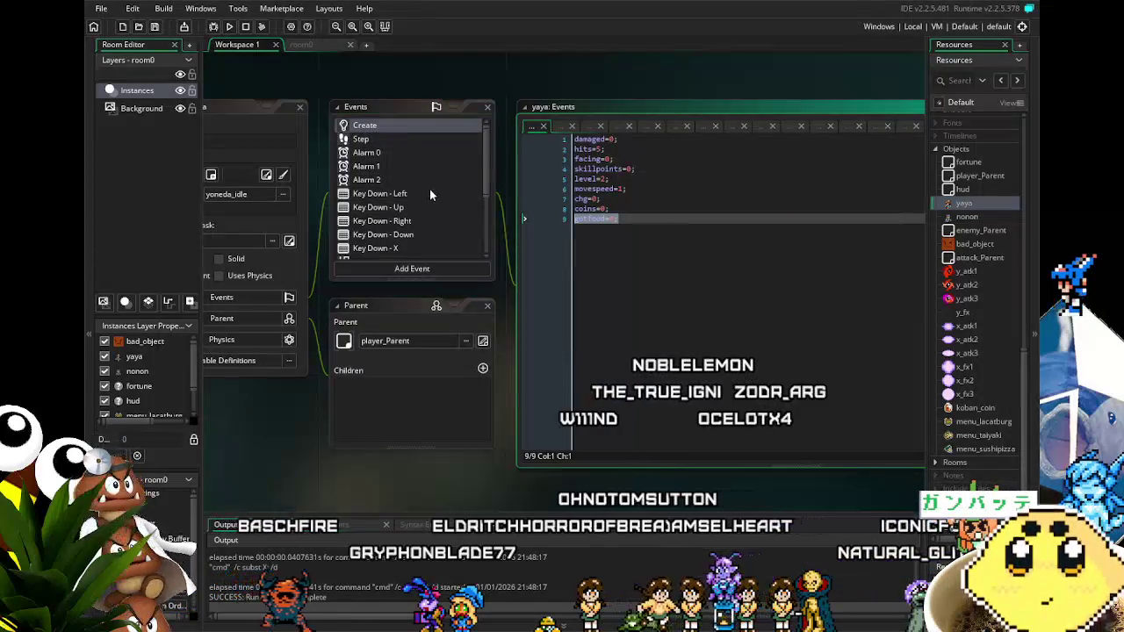
scroll(429, 189, "down", 3)
mouse_move(311, 465)
left_mouse_down()
mouse_move(385, 449)
mouse_move(406, 427)
left_mouse_up()
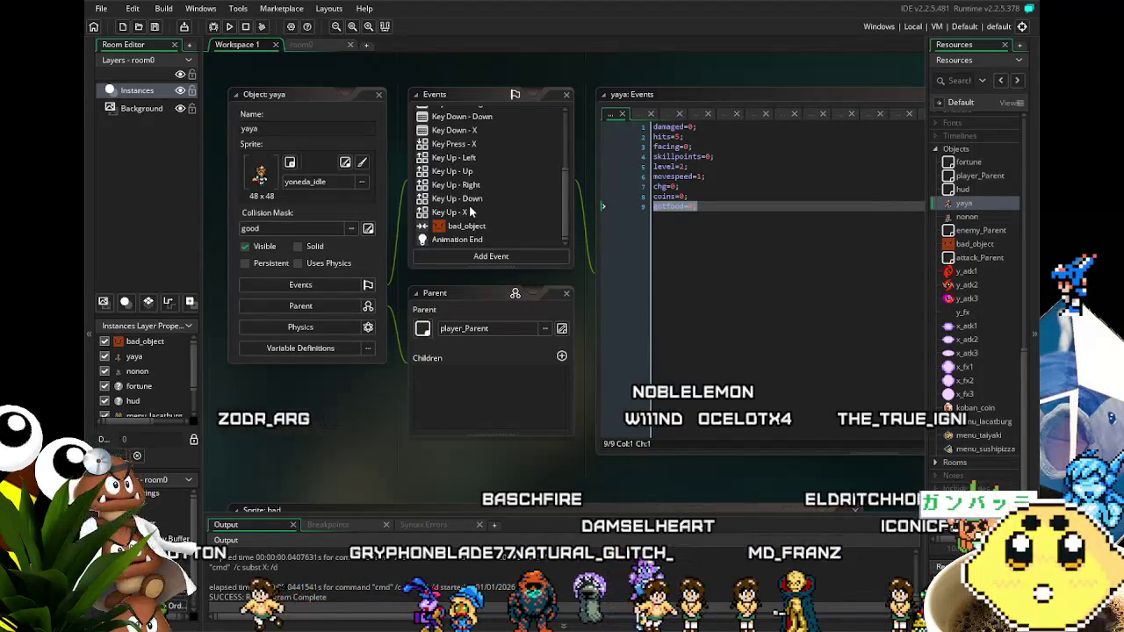
scroll(470, 211, "up", 5)
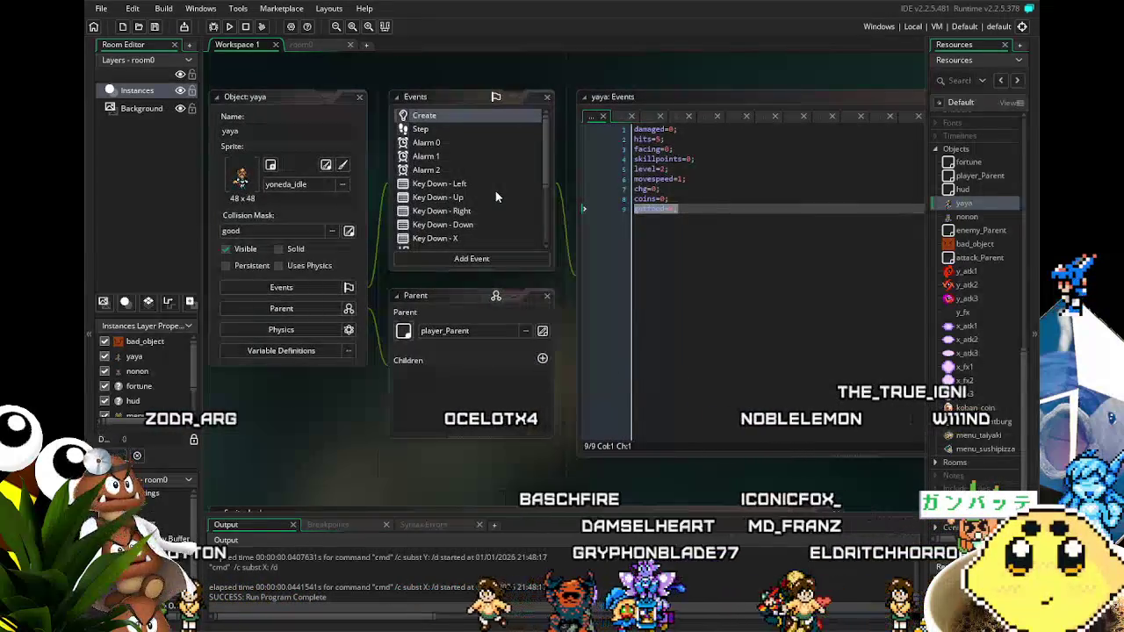
scroll(483, 188, "down", 3)
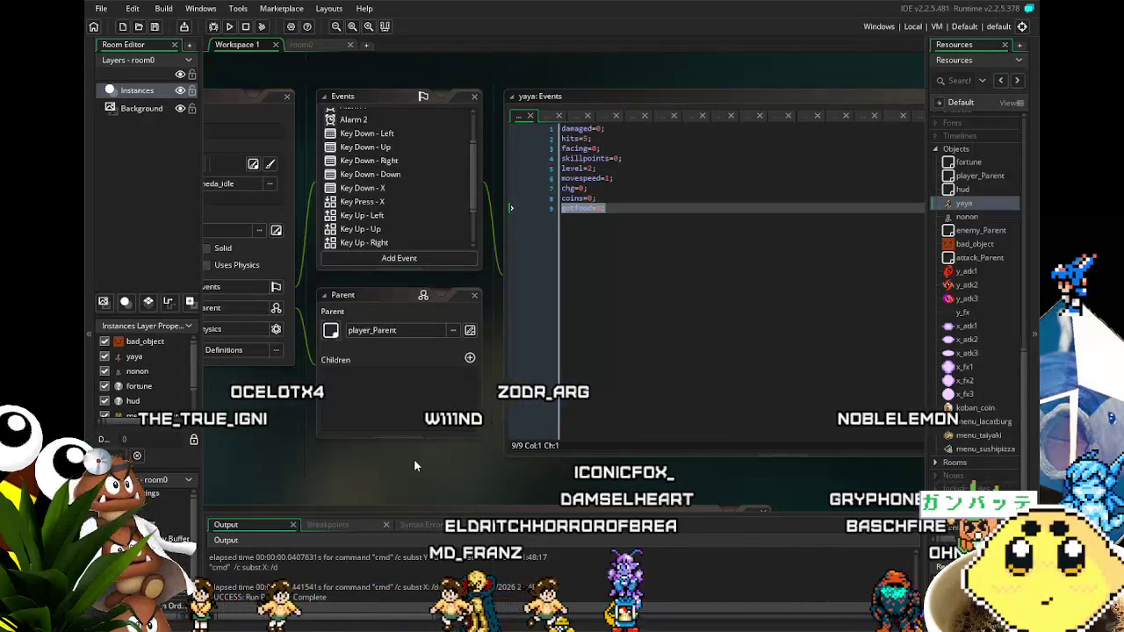
scroll(407, 433, "up", 2)
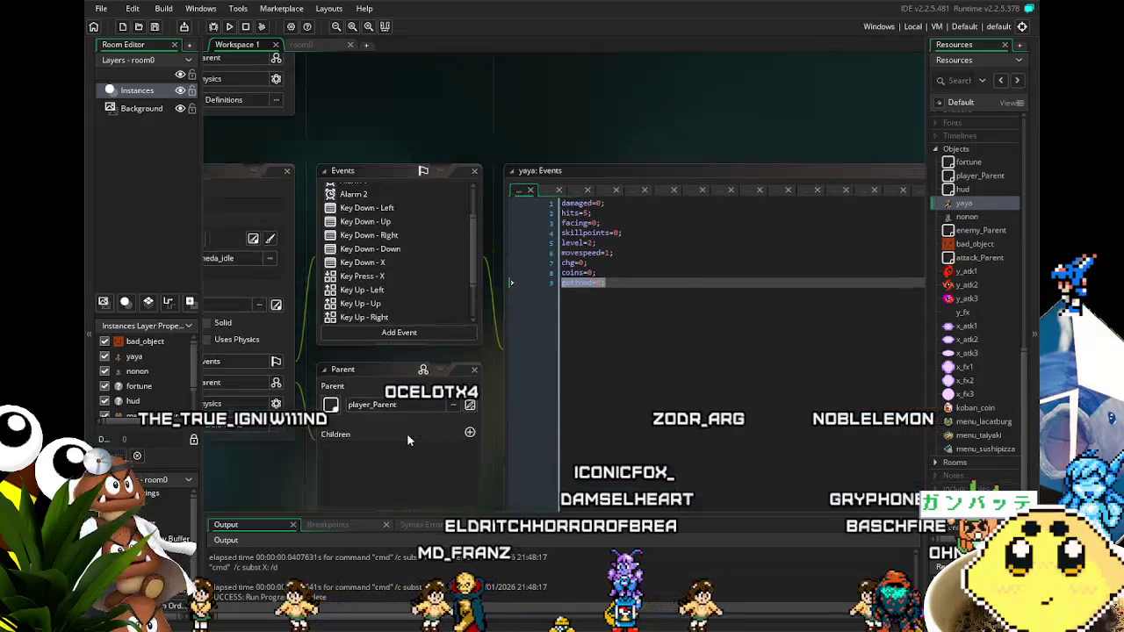
Bring yaya's Create event into view and add gotfood=0 below coins=0.
mouse_move(432, 433)
left_mouse_down()
mouse_move(533, 363)
mouse_move(490, 374)
left_mouse_up()
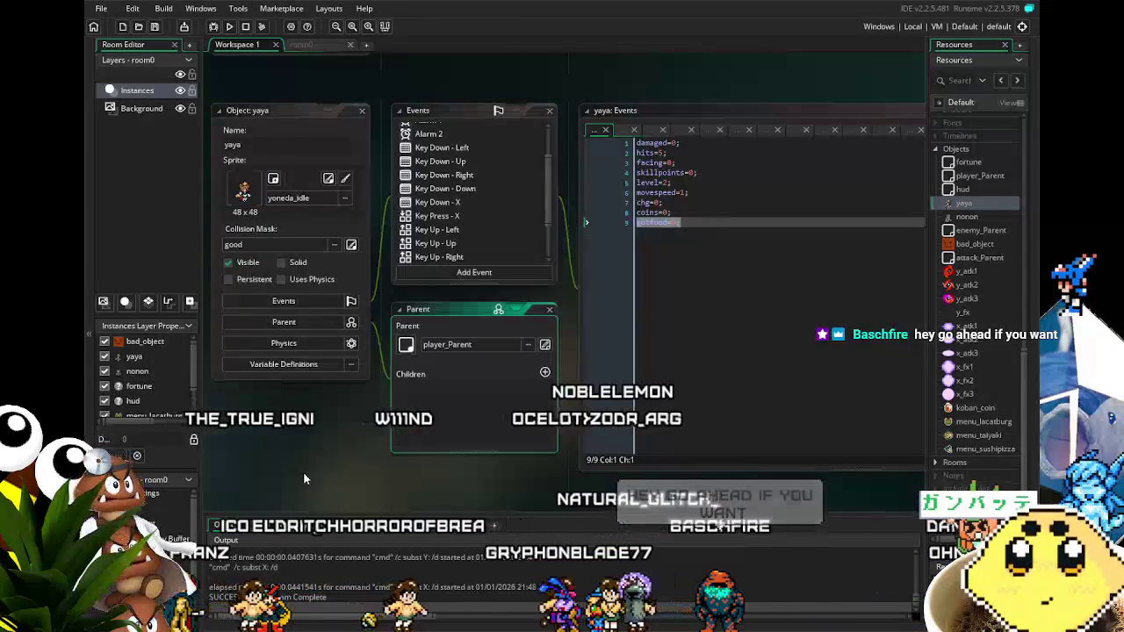
left_click_drag(319, 445, 296, 447)
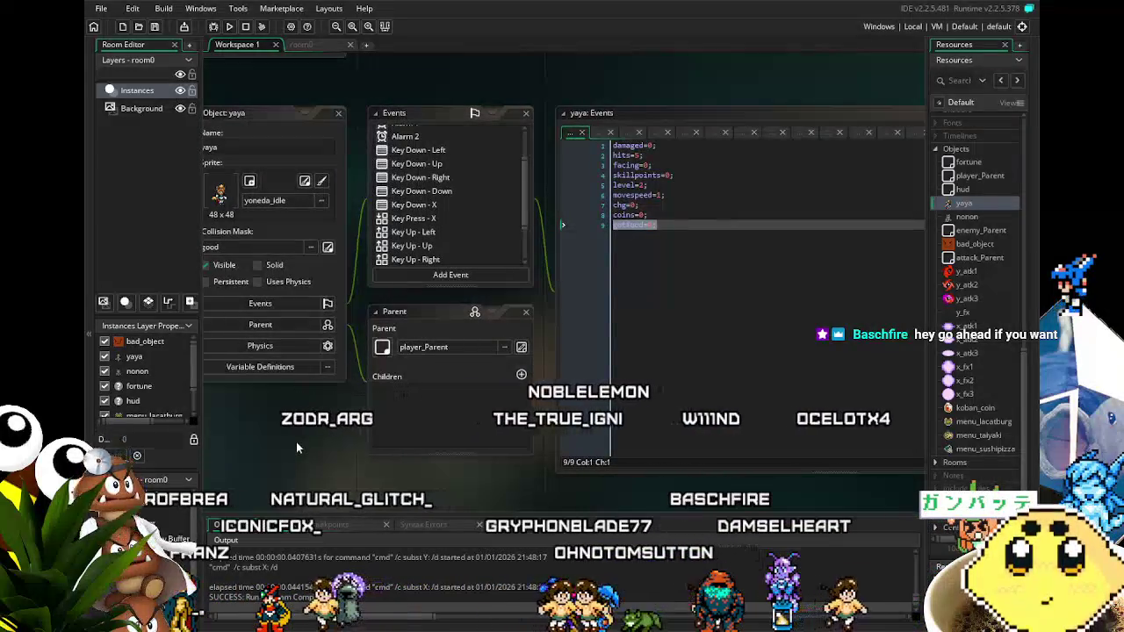
scroll(298, 442, "down", 2)
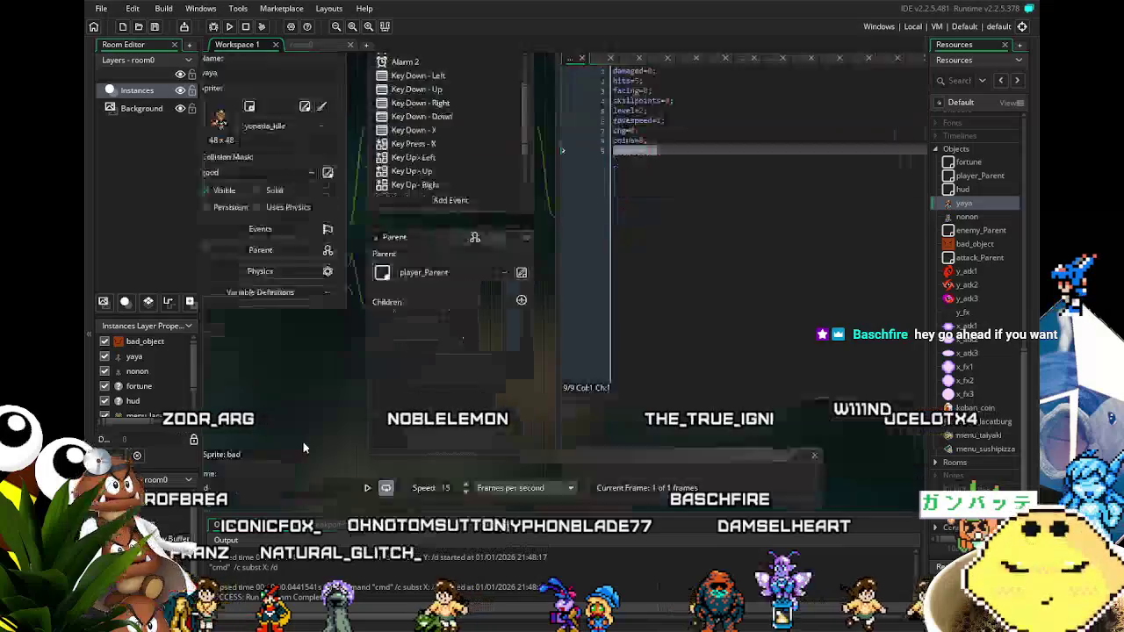
scroll(351, 434, "up", 2)
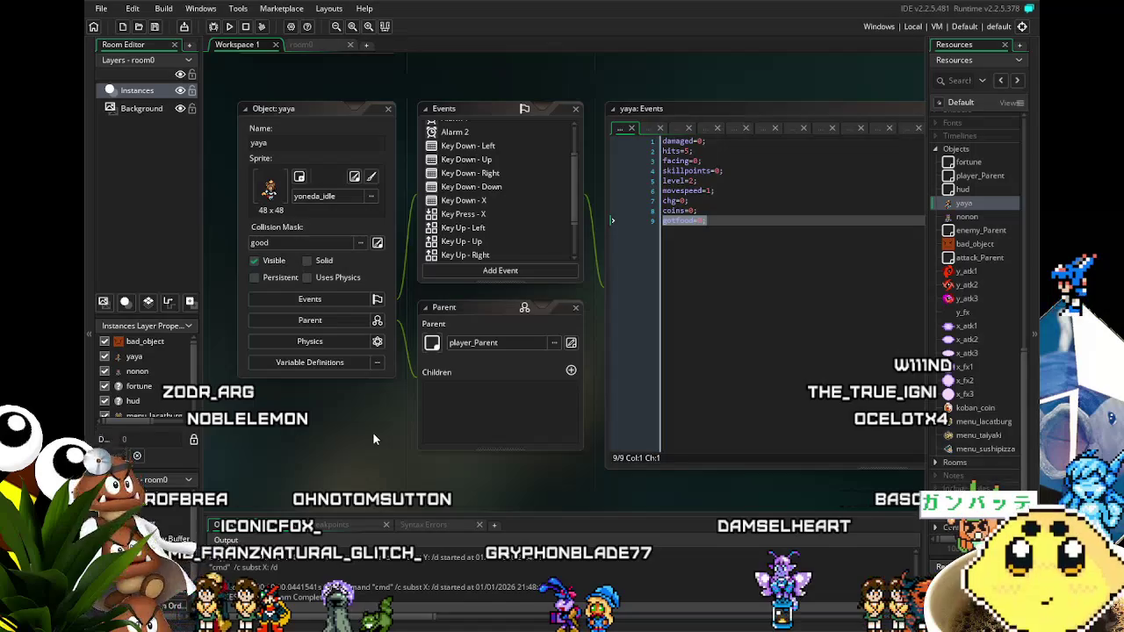
scroll(373, 433, "up", 1)
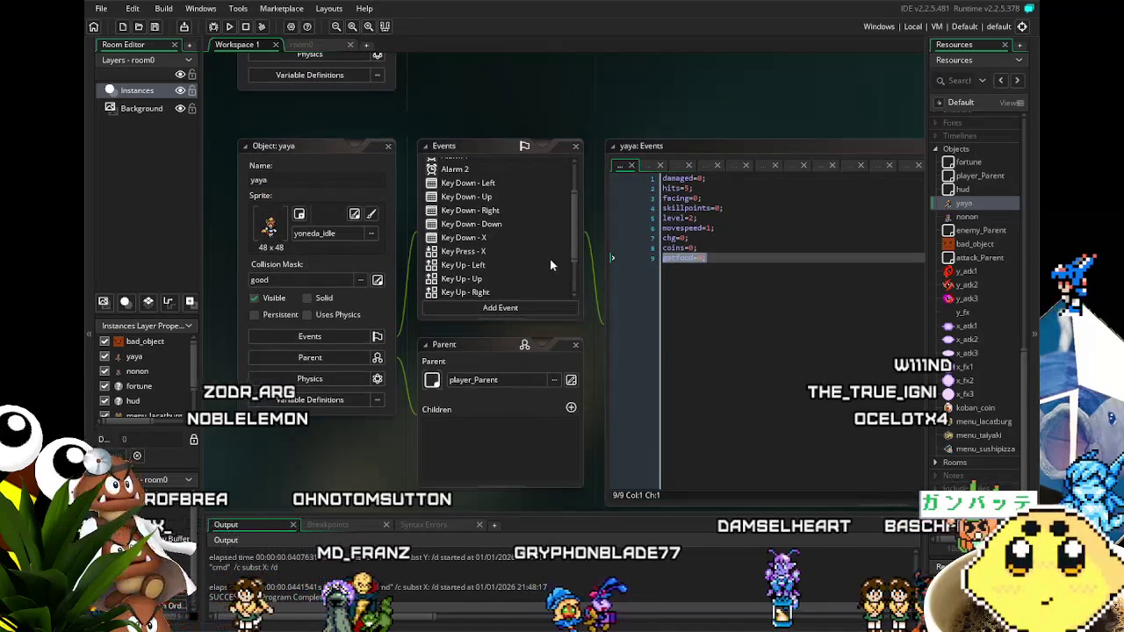
scroll(549, 258, "up", 1)
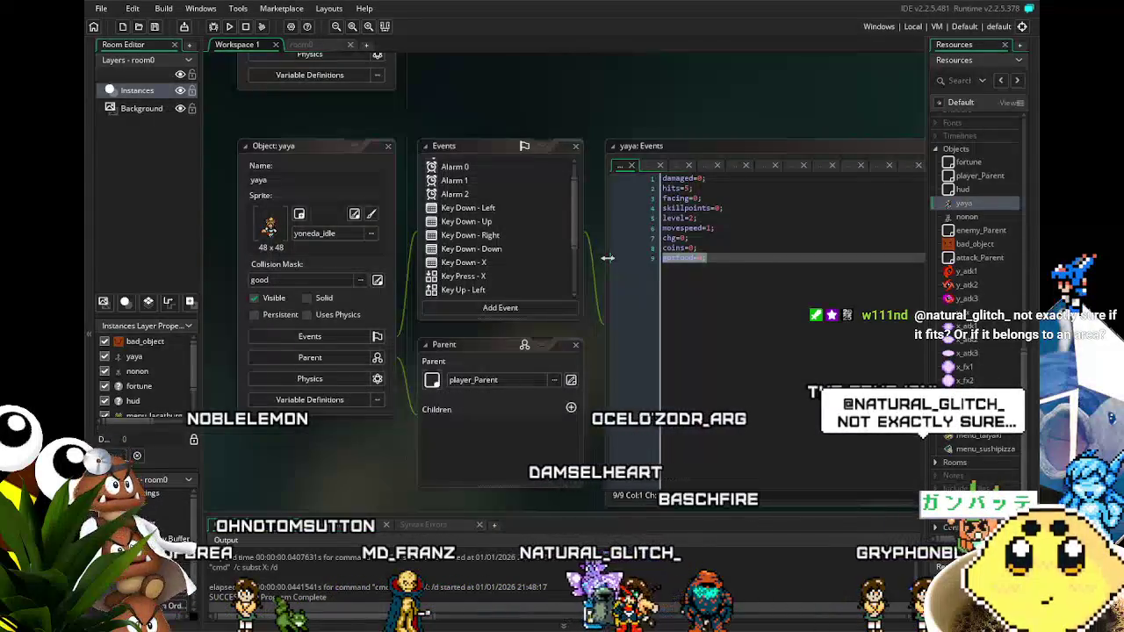
scroll(589, 294, "down", 2)
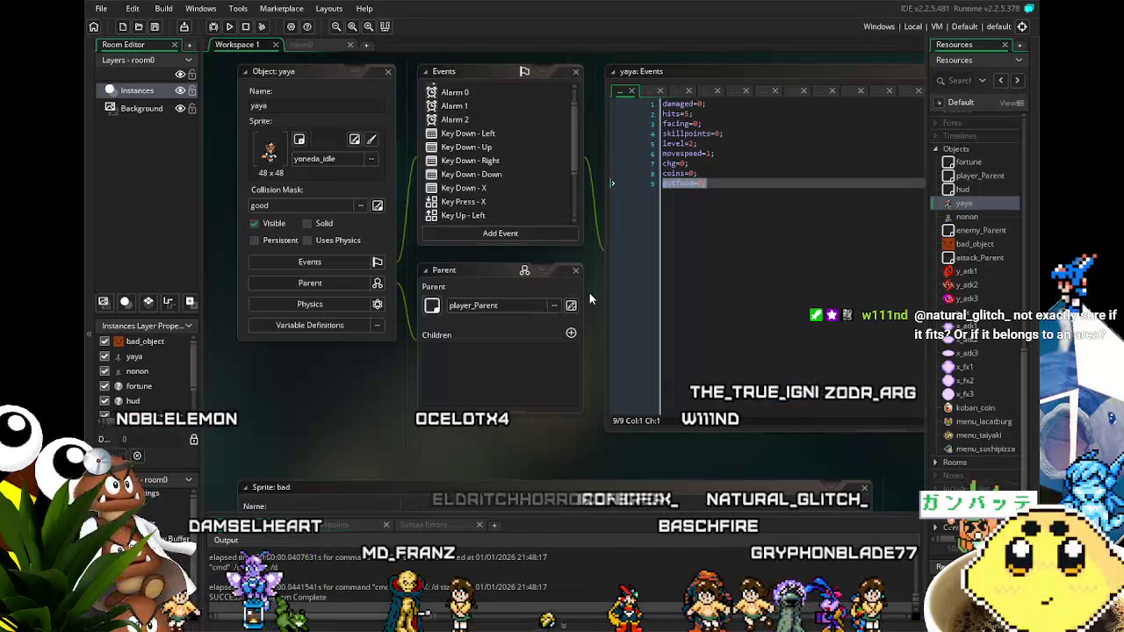
scroll(994, 398, "up", 3)
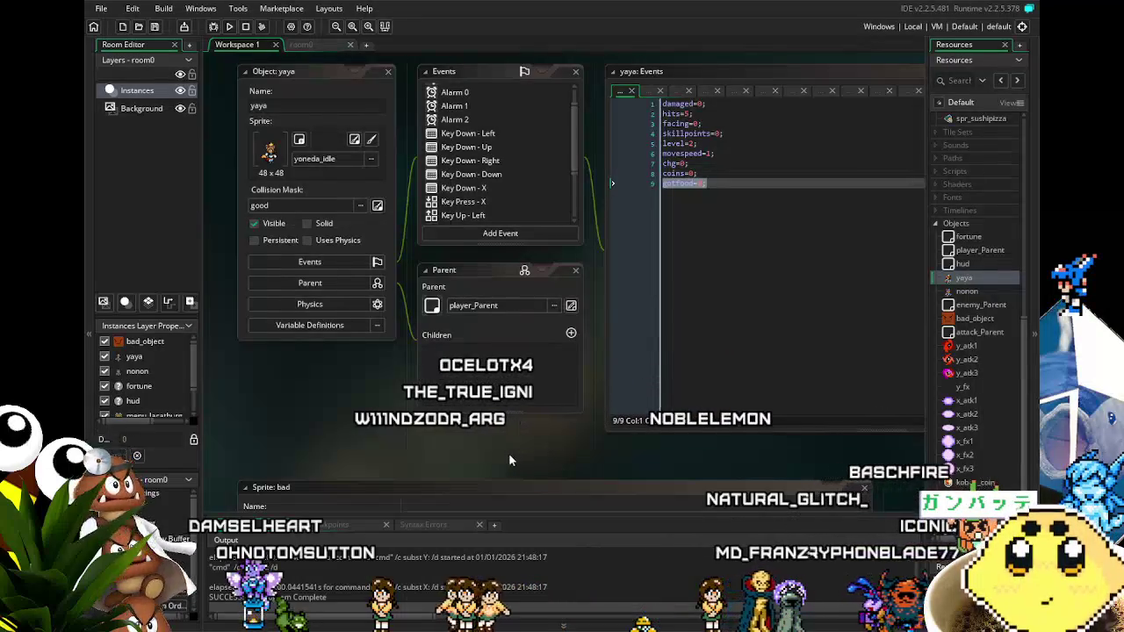
scroll(510, 454, "up", 2)
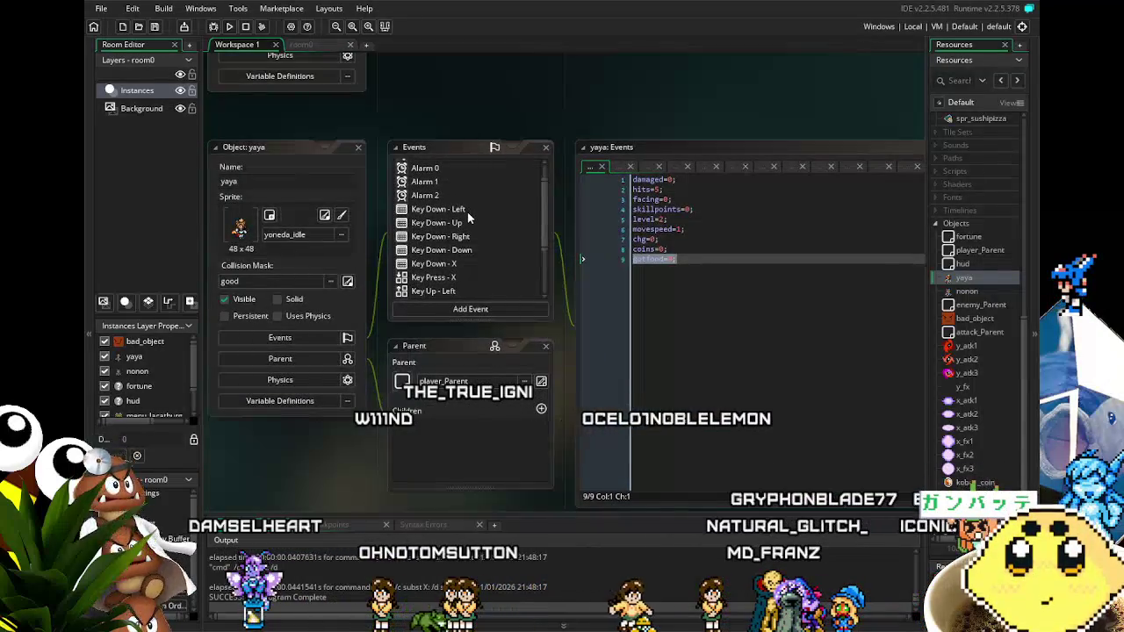
scroll(467, 211, "down", 3)
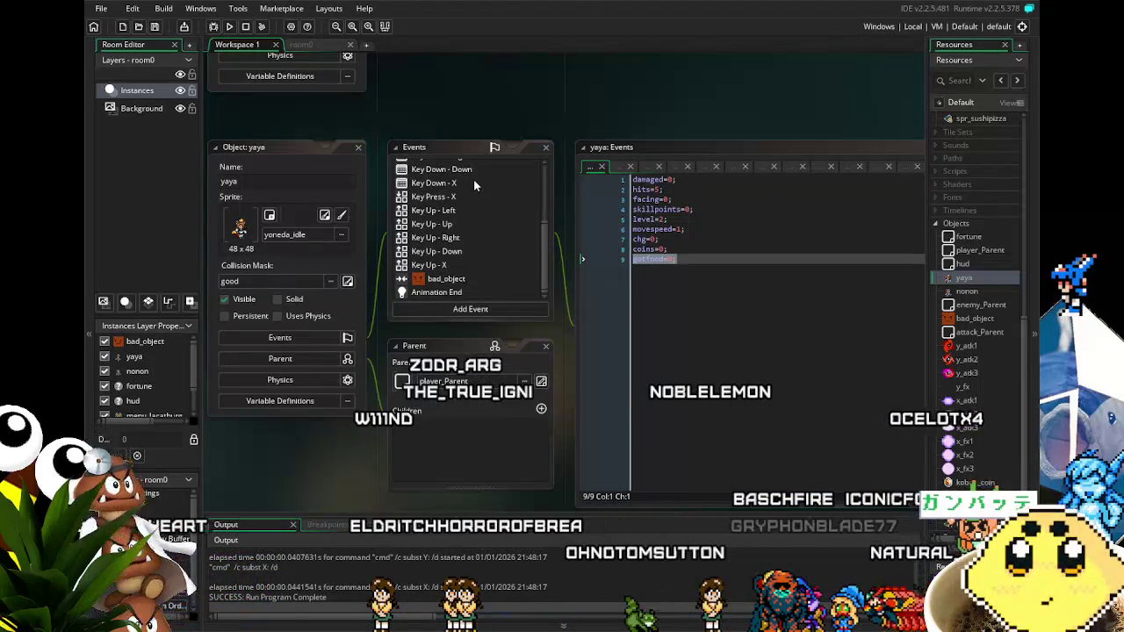
scroll(473, 183, "up", 3)
Review yaya's Key Down - Left, Down and Up code, ending on Up's yoneda_walk_food gotfood check.
left_click(438, 233)
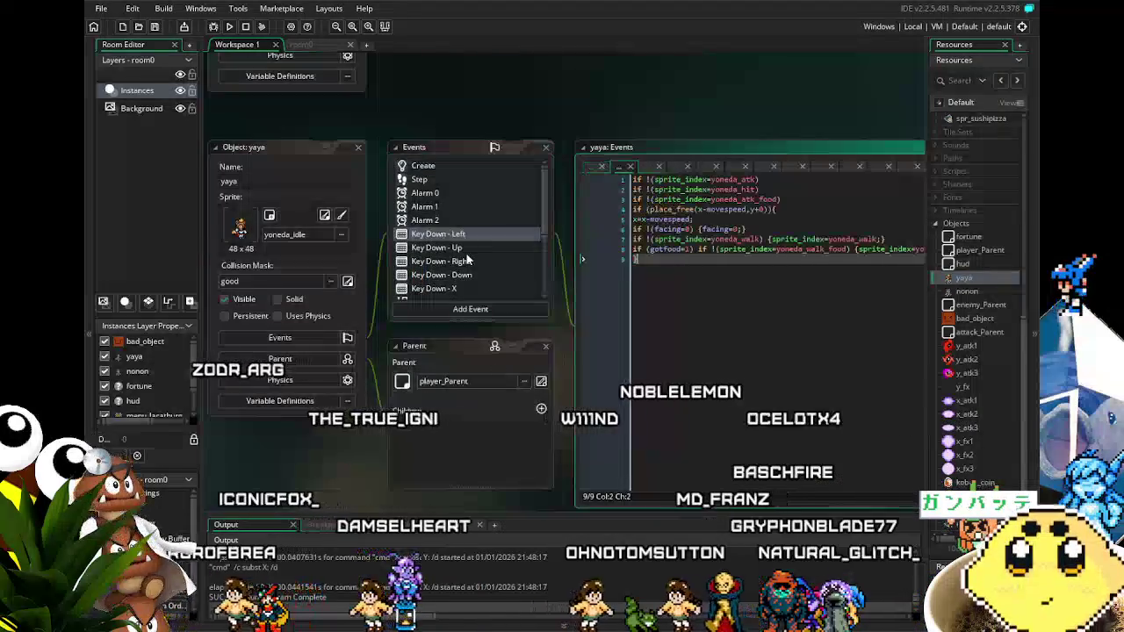
left_click(437, 248)
left_click(474, 277)
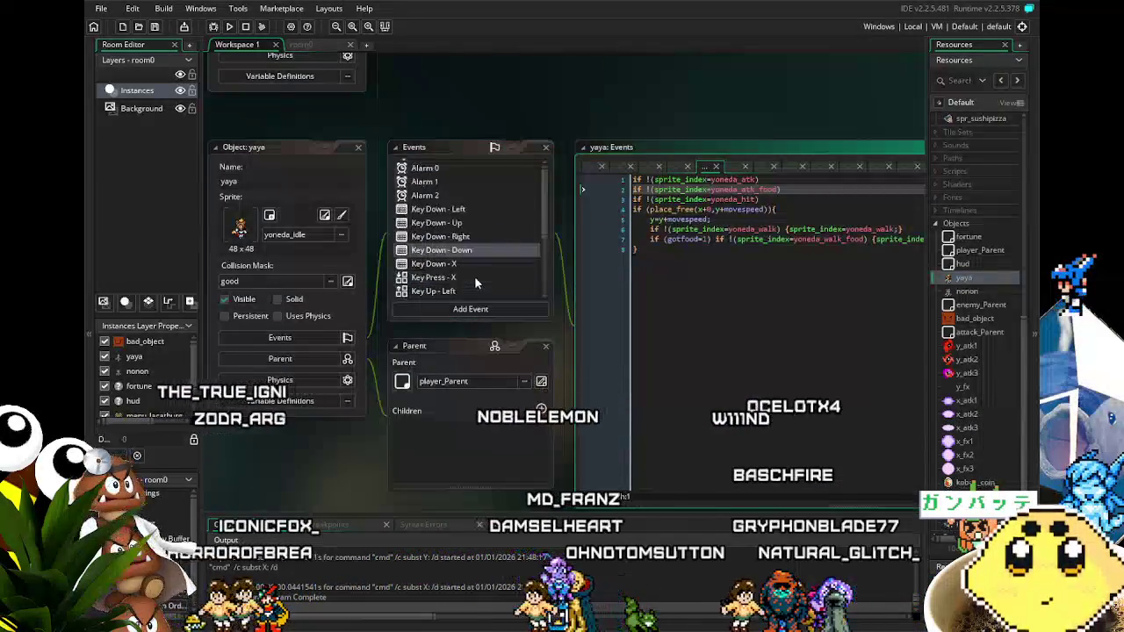
scroll(474, 276, "down", 2)
left_click(469, 186)
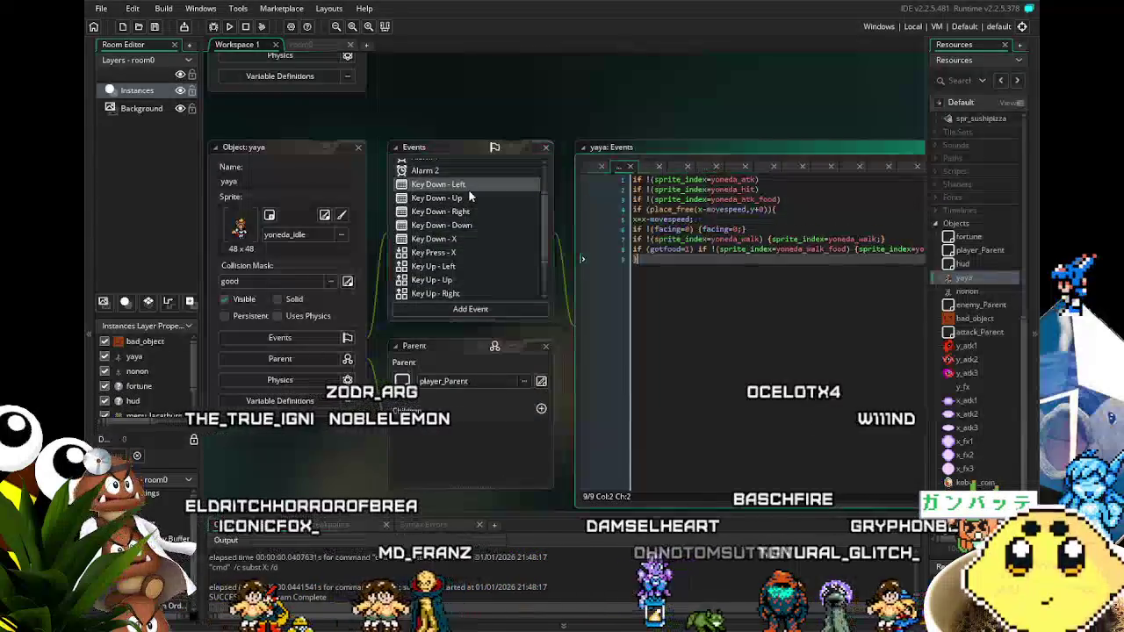
left_click(471, 202)
scroll(469, 249, "down", 2)
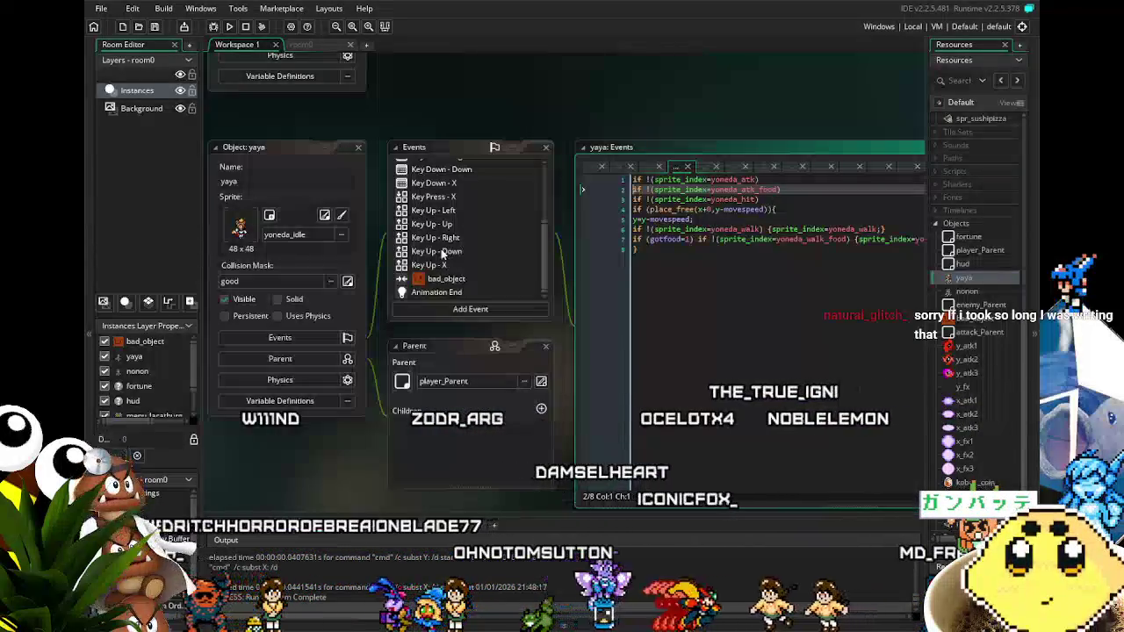
scroll(334, 423, "down", 3)
scroll(387, 430, "left", 2)
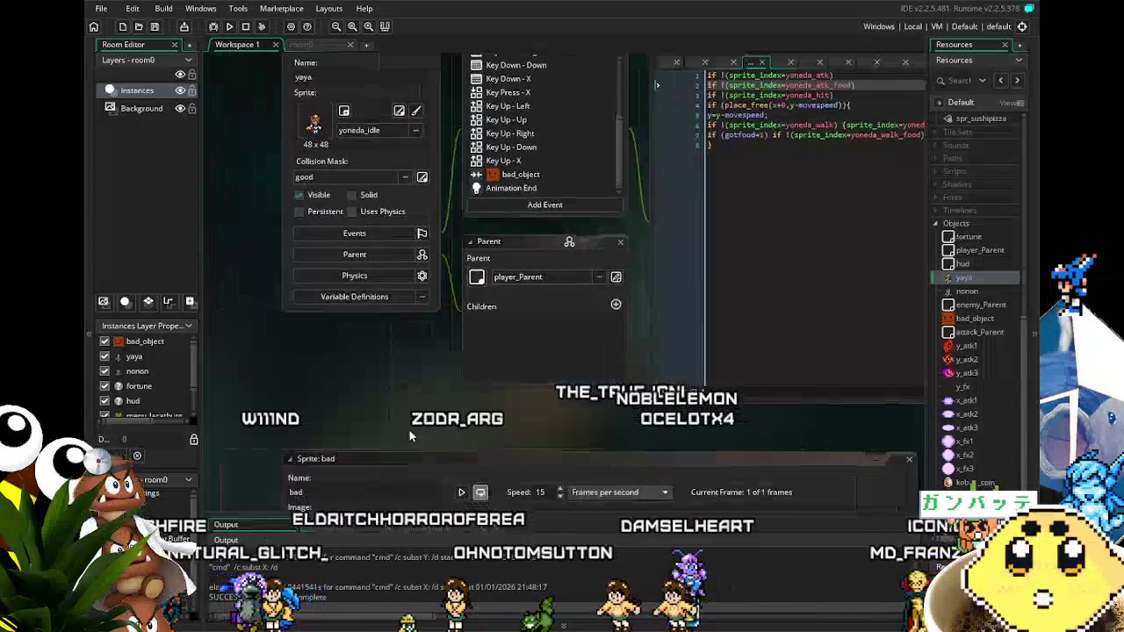
scroll(409, 431, "up", 1)
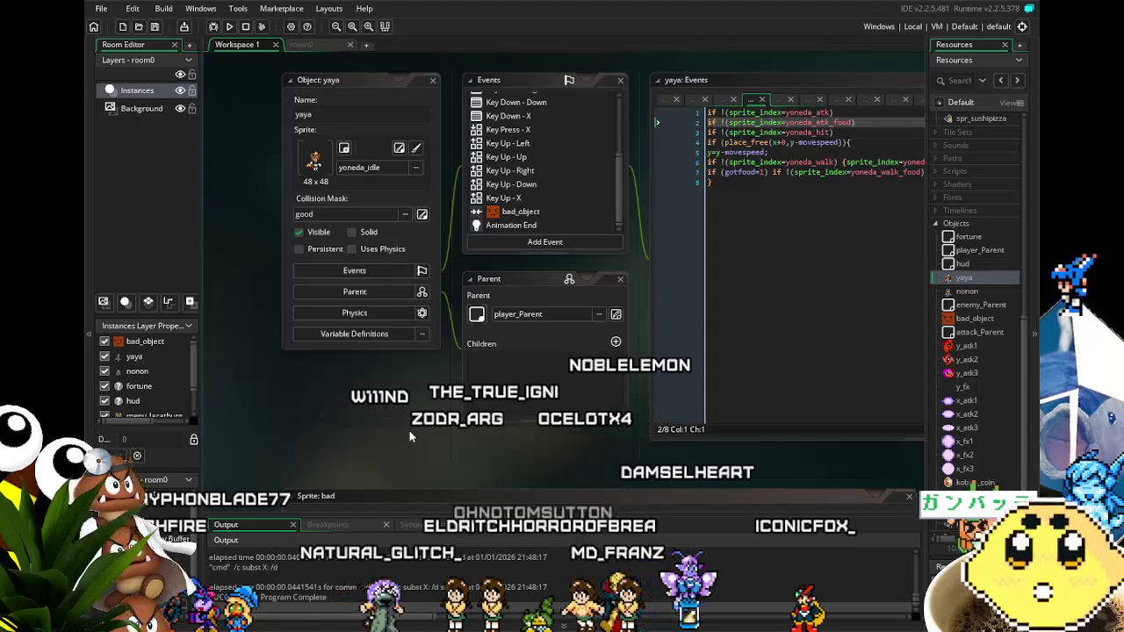
scroll(410, 430, "up", 2)
scroll(410, 431, "up", 10)
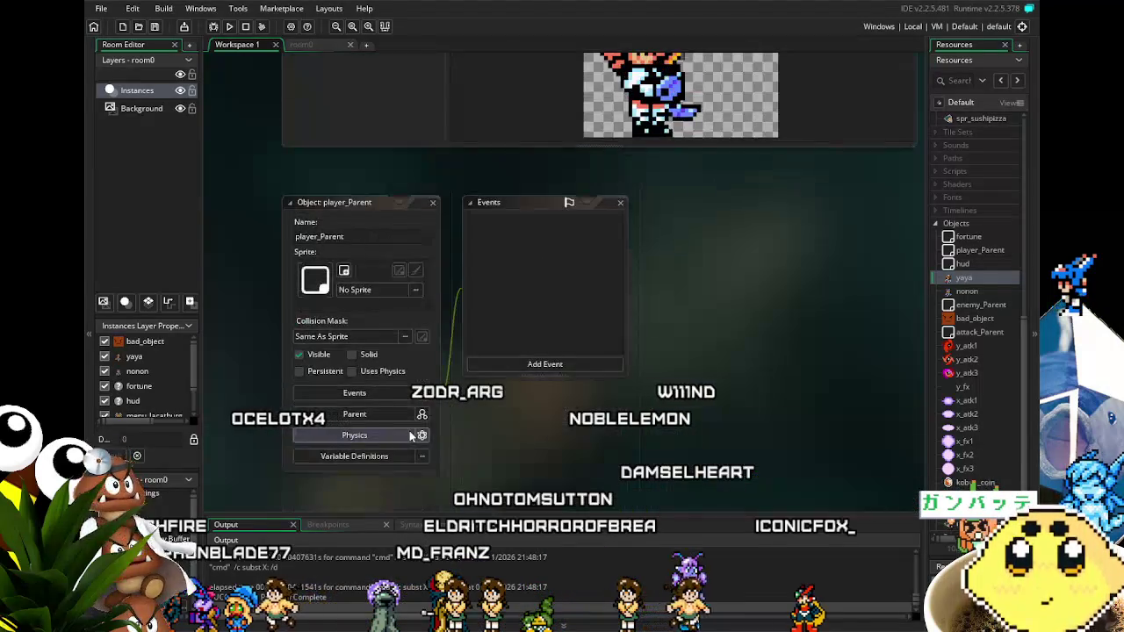
scroll(410, 430, "down", 10)
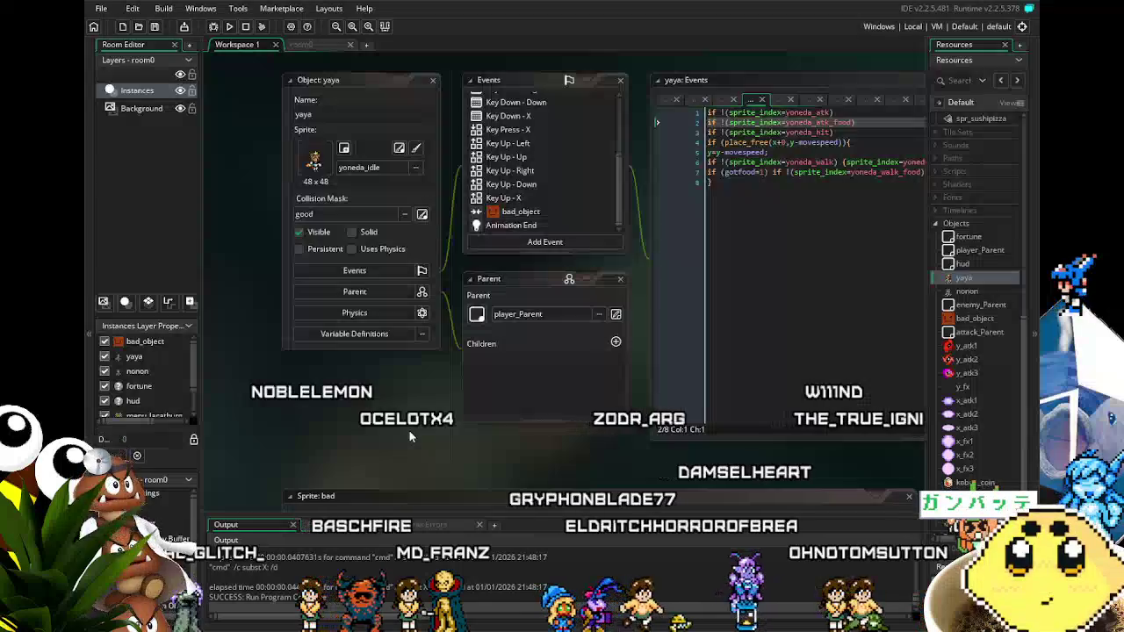
scroll(409, 430, "down", 2)
scroll(279, 384, "down", 7)
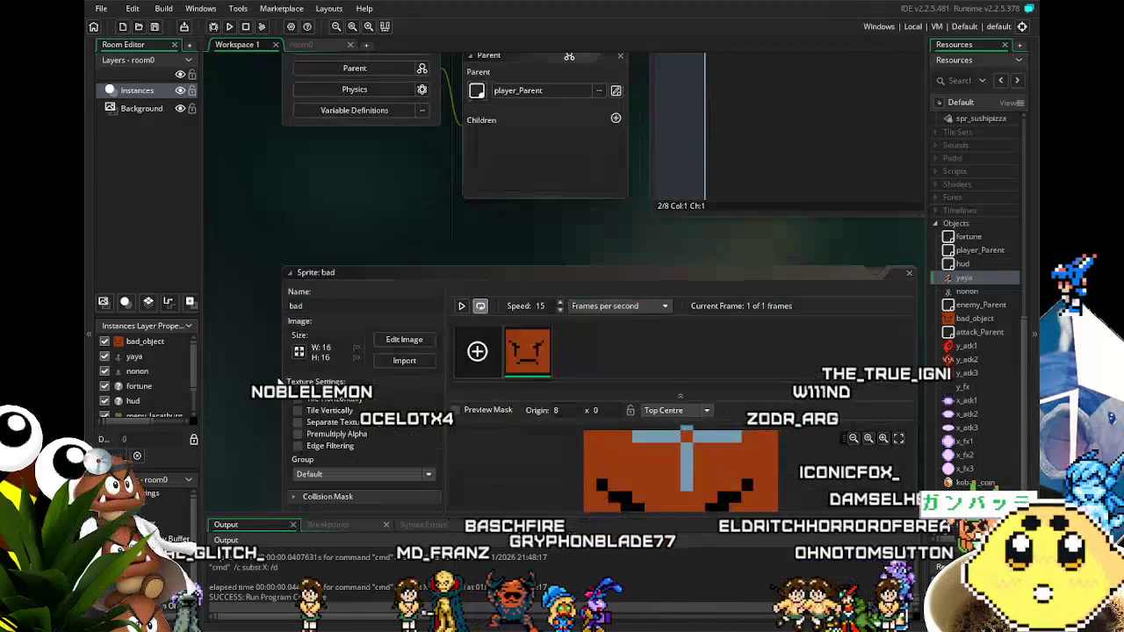
scroll(598, 281, "down", 3)
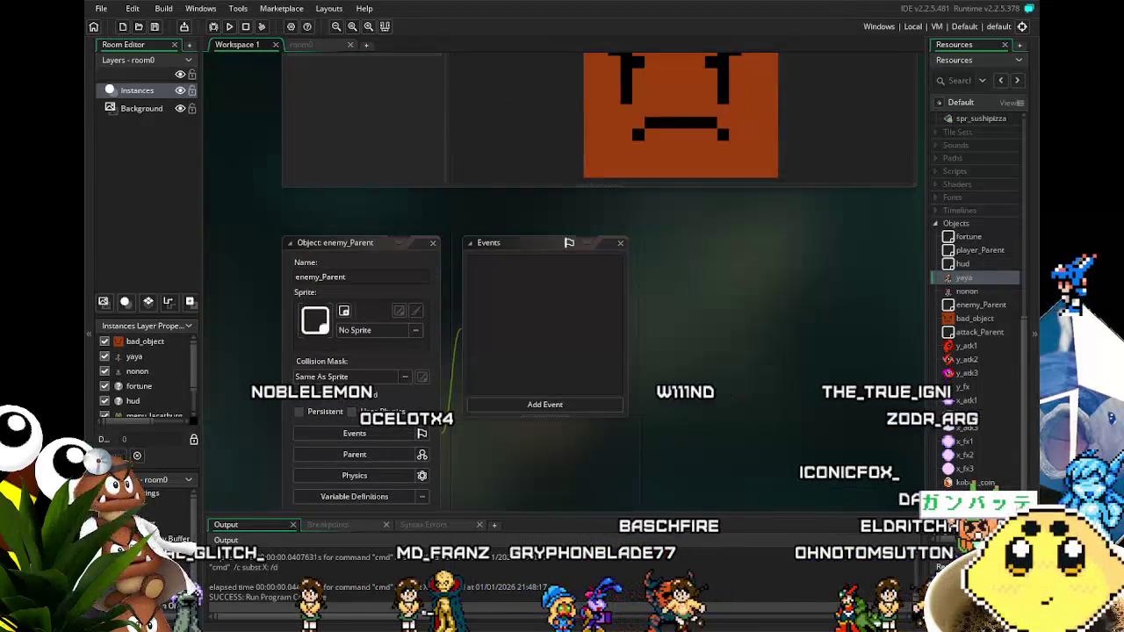
scroll(597, 281, "down", 4)
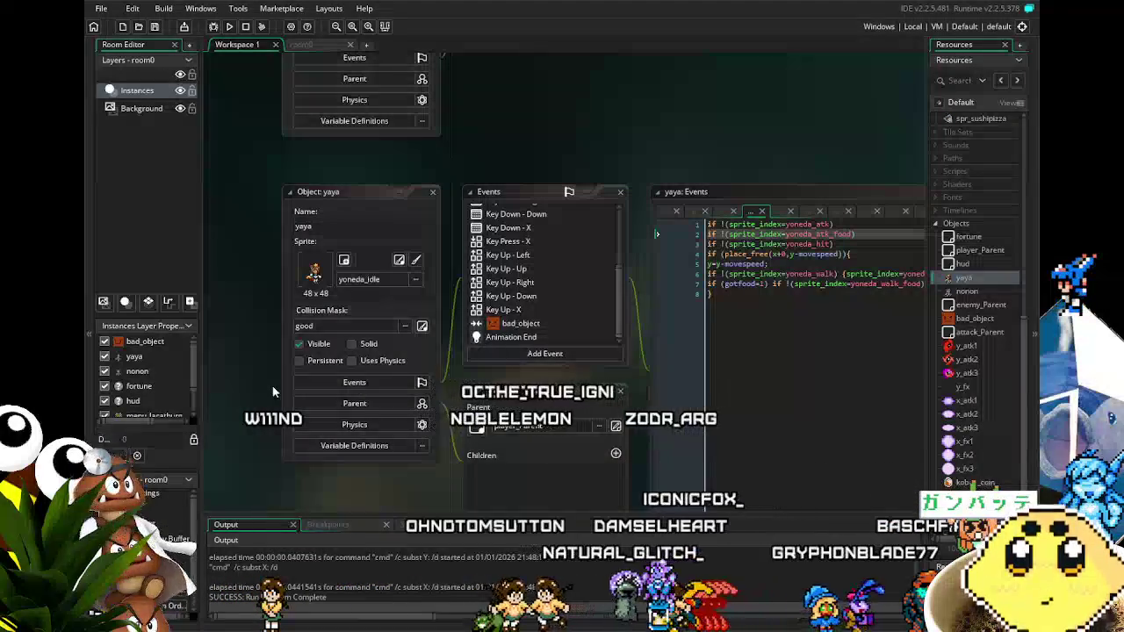
scroll(273, 393, "up", 3)
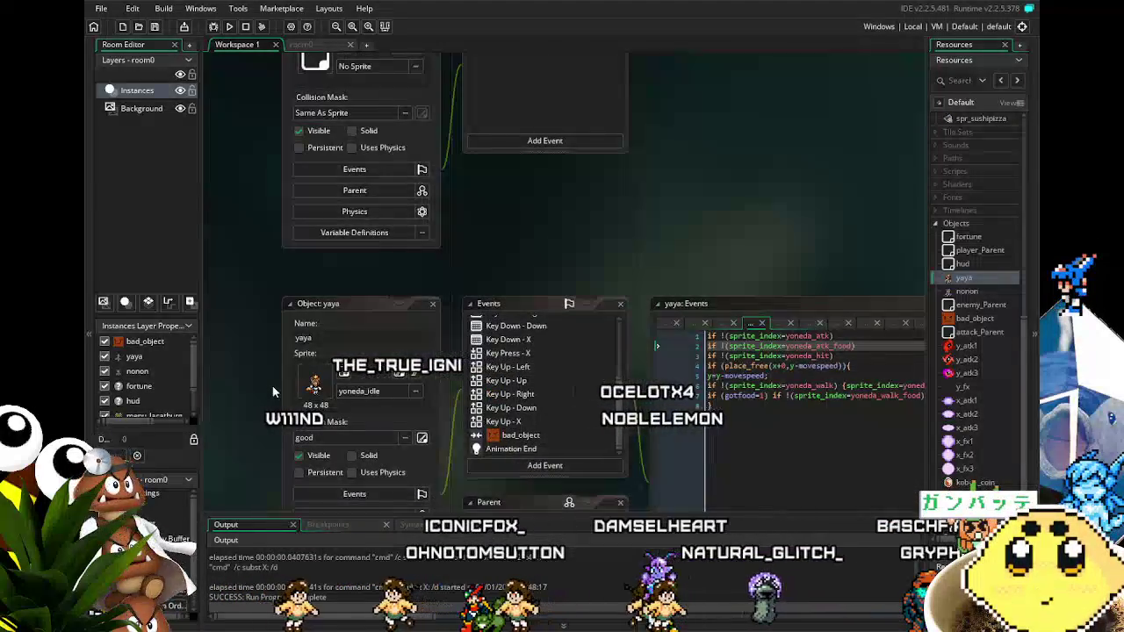
scroll(273, 385, "down", 4)
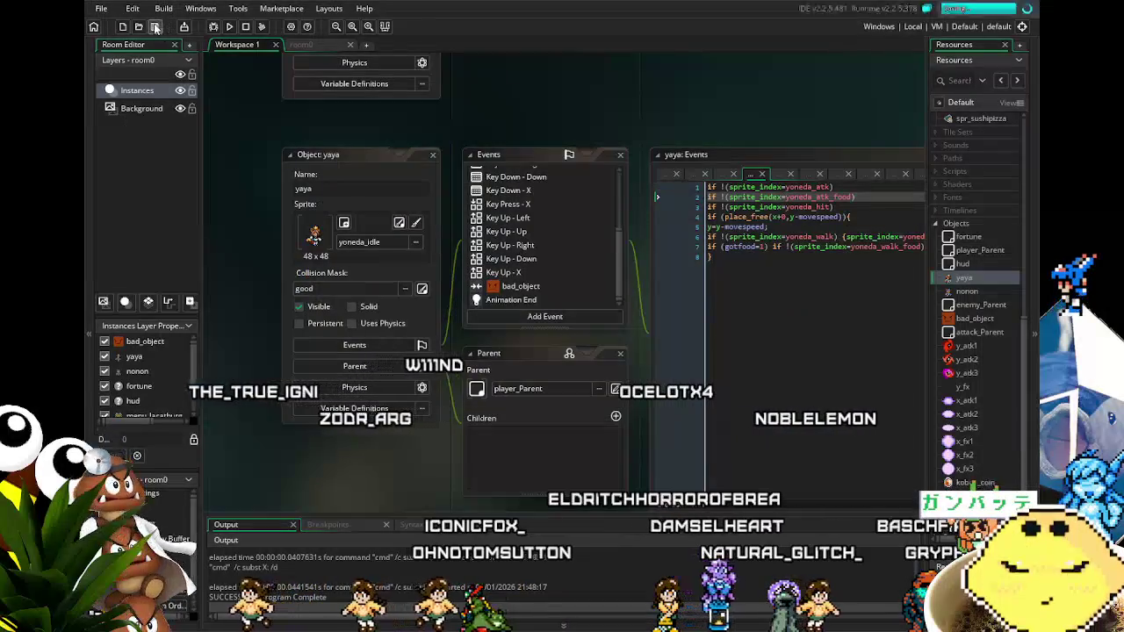
Save the project with the food sprite and gotfood changes, and confirm it in the Output log.
scroll(277, 250, "down", 2)
scroll(277, 249, "up", 1)
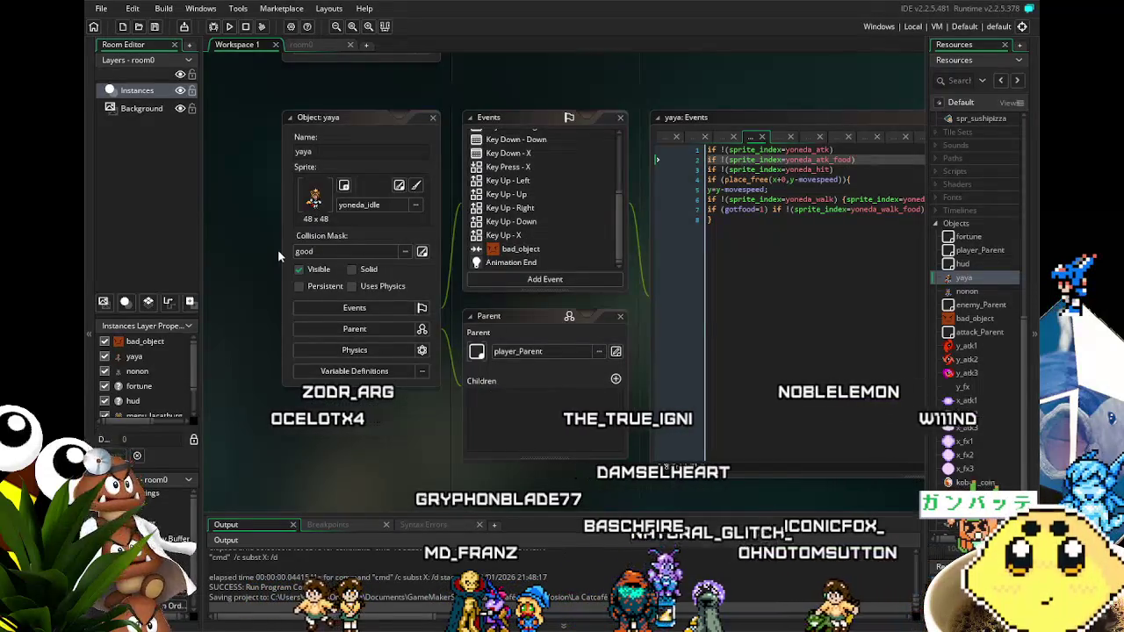
scroll(258, 416, "up", 4)
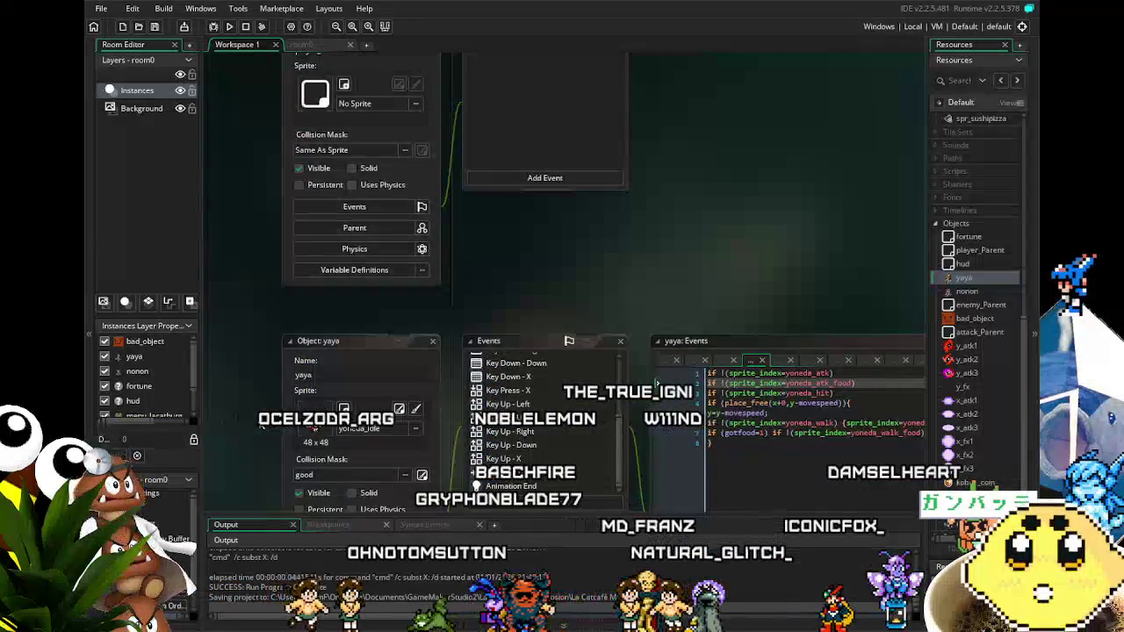
scroll(258, 416, "down", 3)
scroll(258, 416, "down", 4)
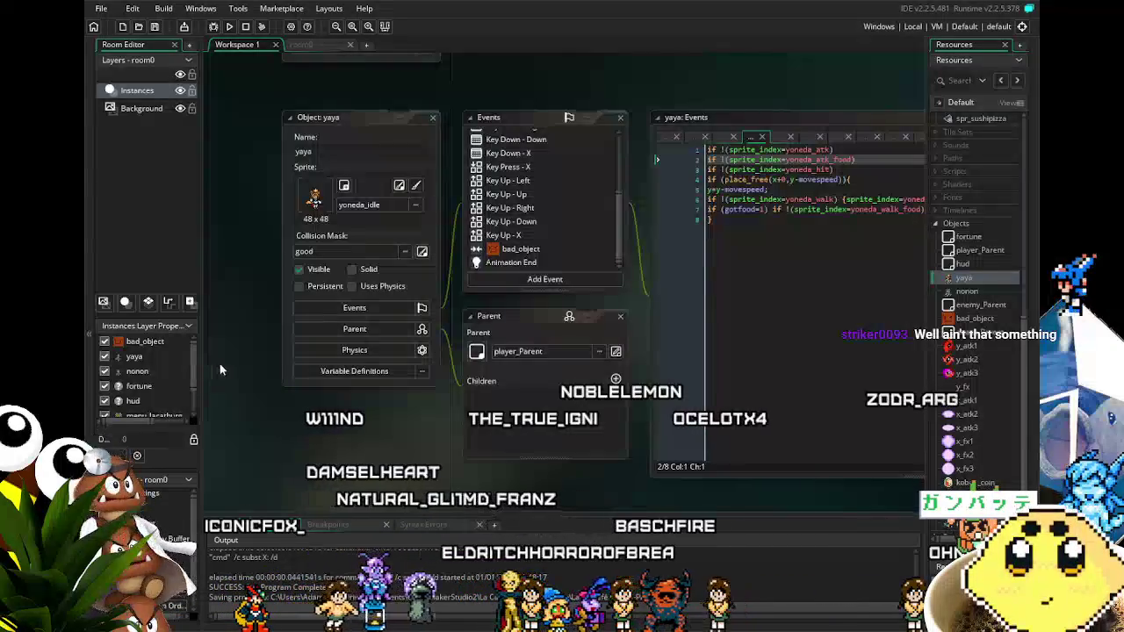
scroll(249, 344, "up", 3)
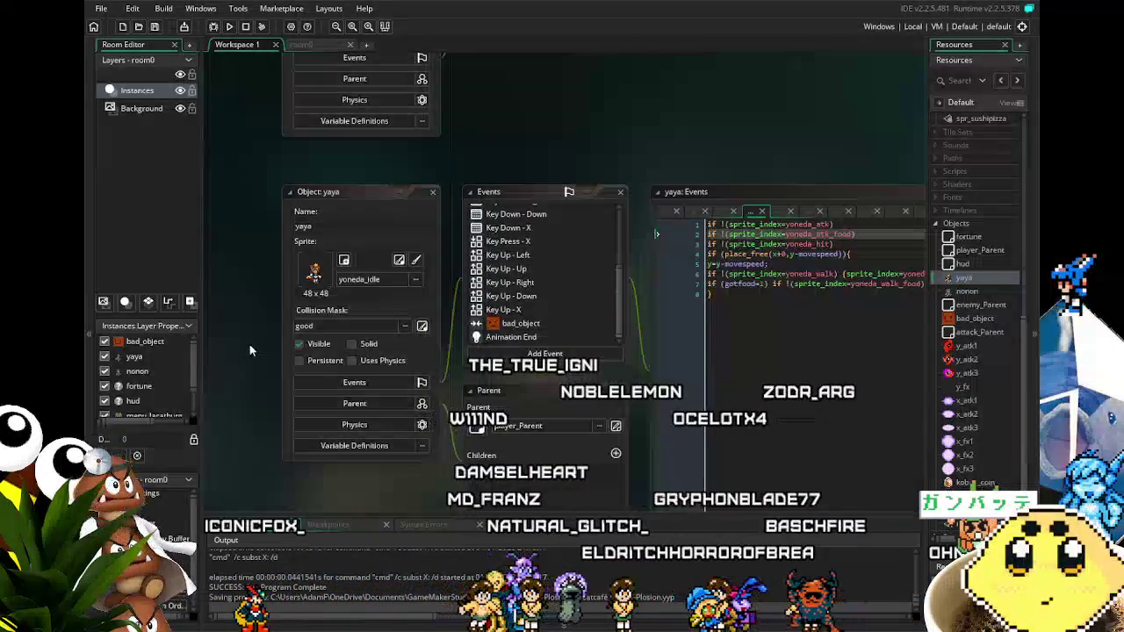
scroll(250, 345, "up", 2)
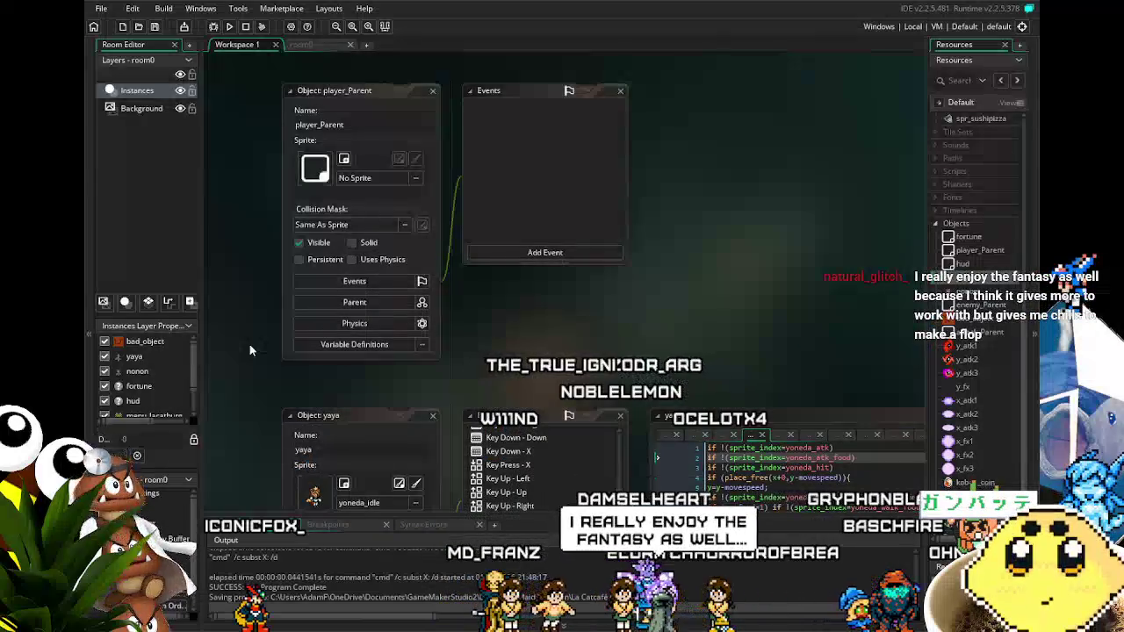
scroll(250, 344, "down", 1)
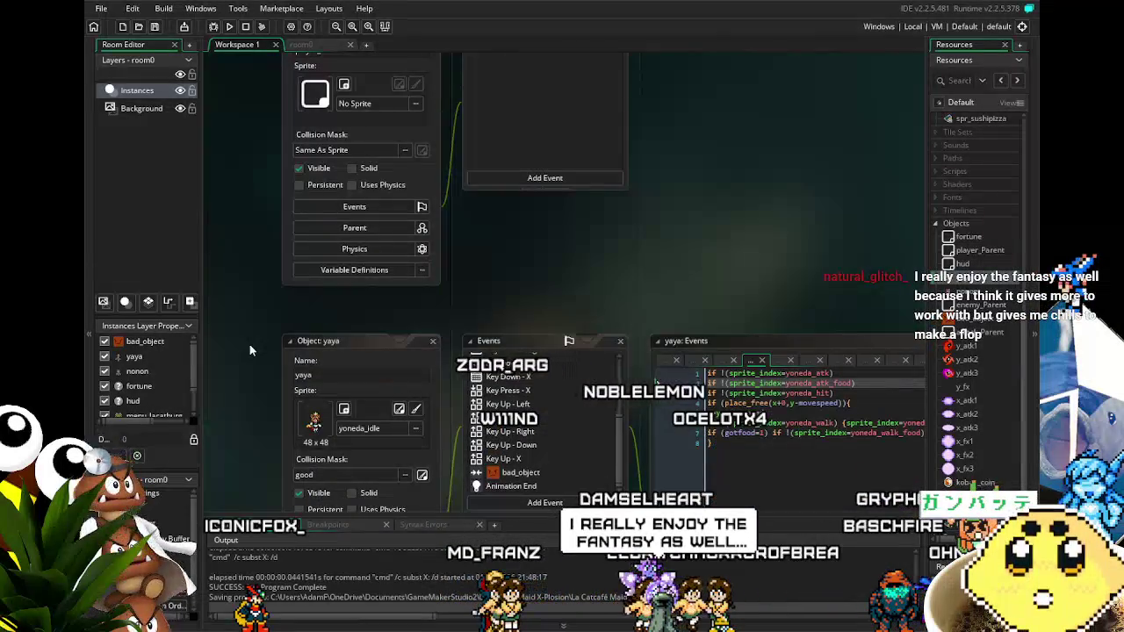
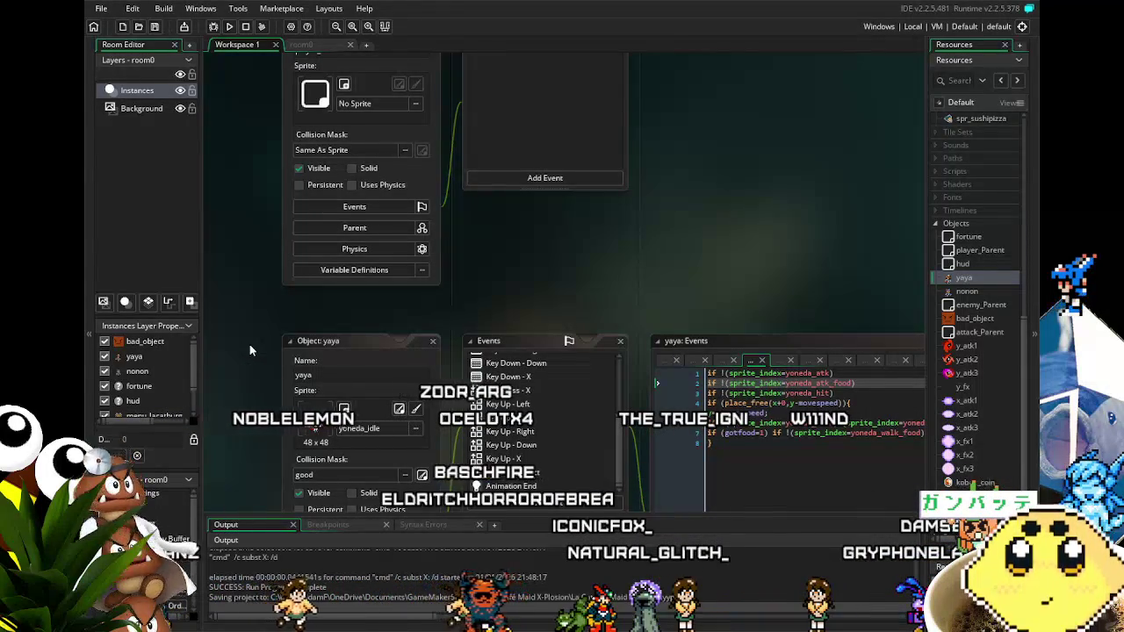
Test-run Café Maid X-plosion, playing until the score climbs from 30 to 53, then close it.
scroll(230, 330, "up", 2)
scroll(272, 387, "up", 2)
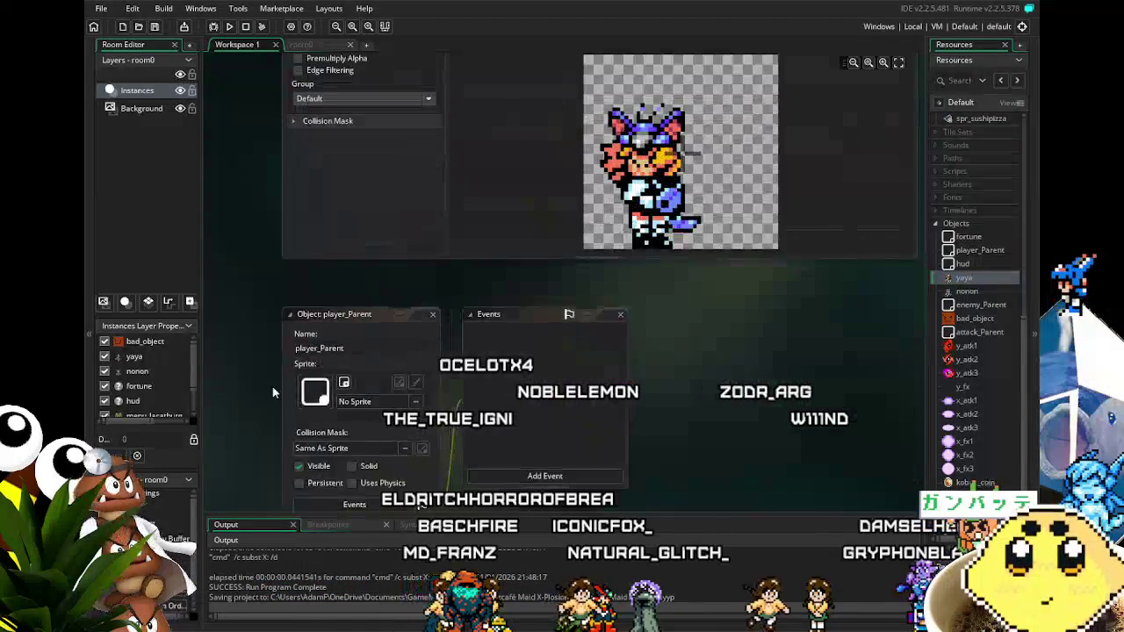
scroll(272, 387, "down", 8)
scroll(272, 386, "down", 3)
scroll(273, 386, "up", 2)
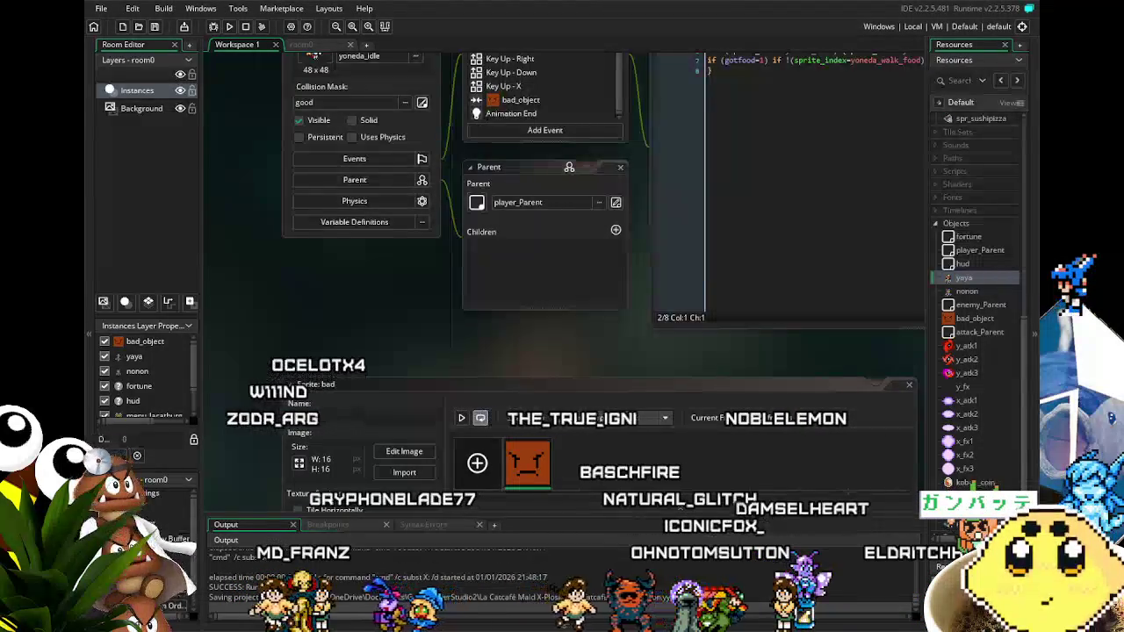
scroll(562, 264, "up", 2)
scroll(245, 421, "up", 2)
scroll(267, 461, "up", 9)
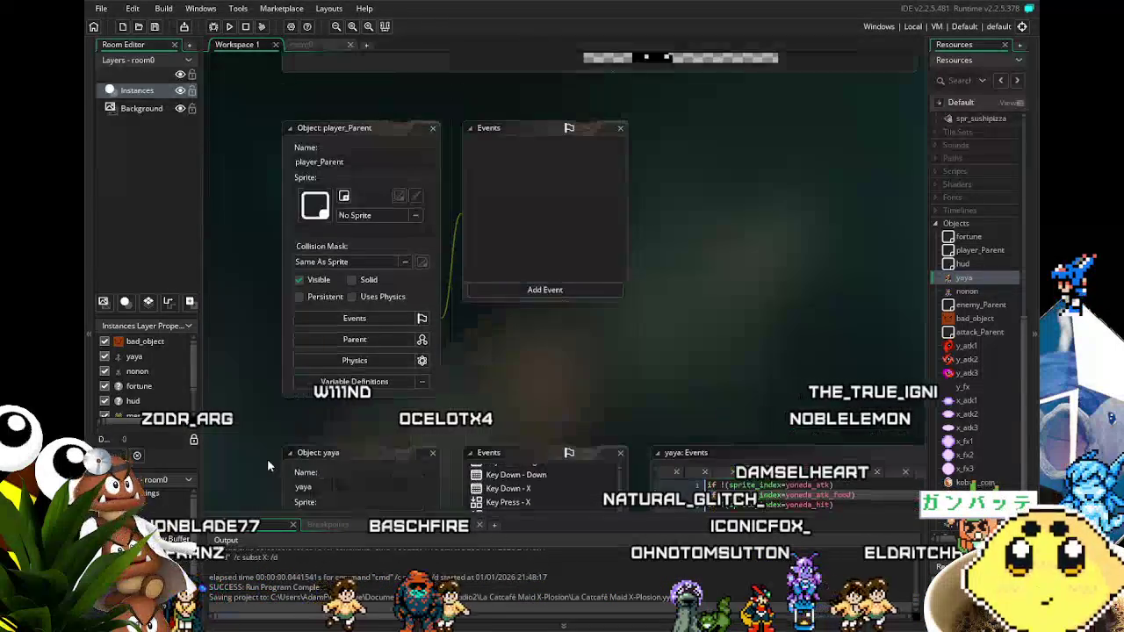
scroll(267, 458, "down", 1)
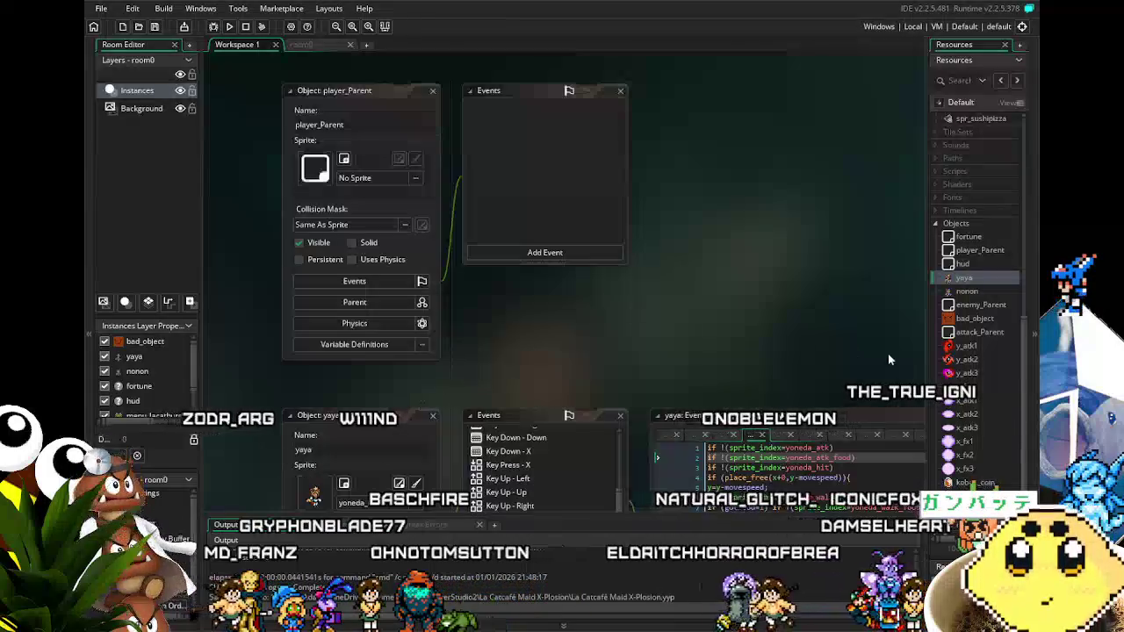
scroll(958, 314, "up", 2)
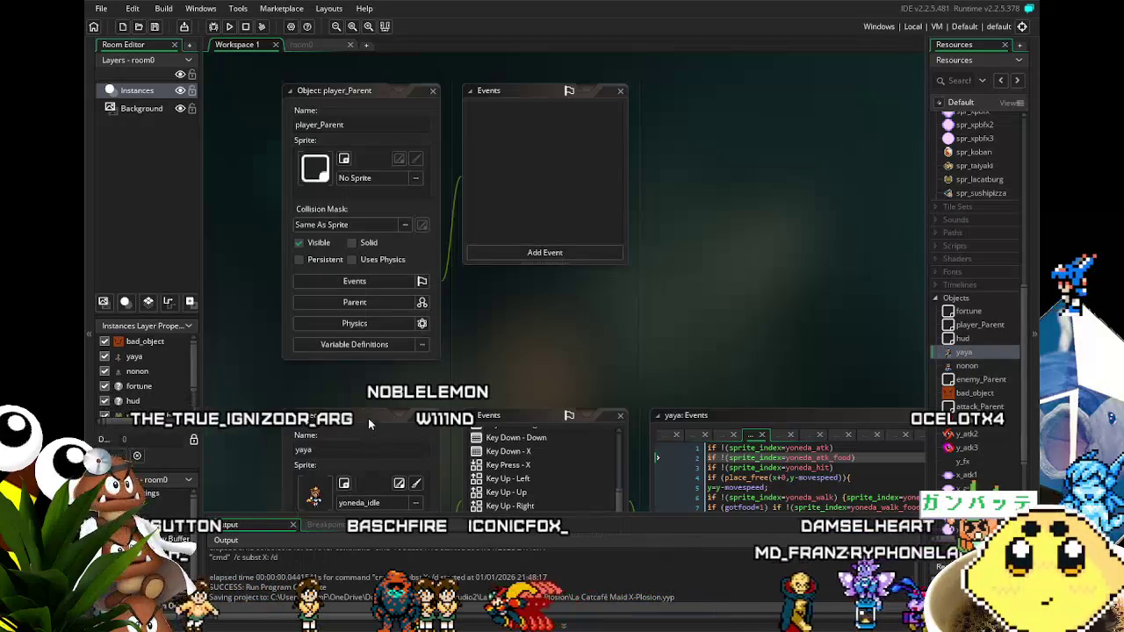
scroll(369, 427, "down", 4)
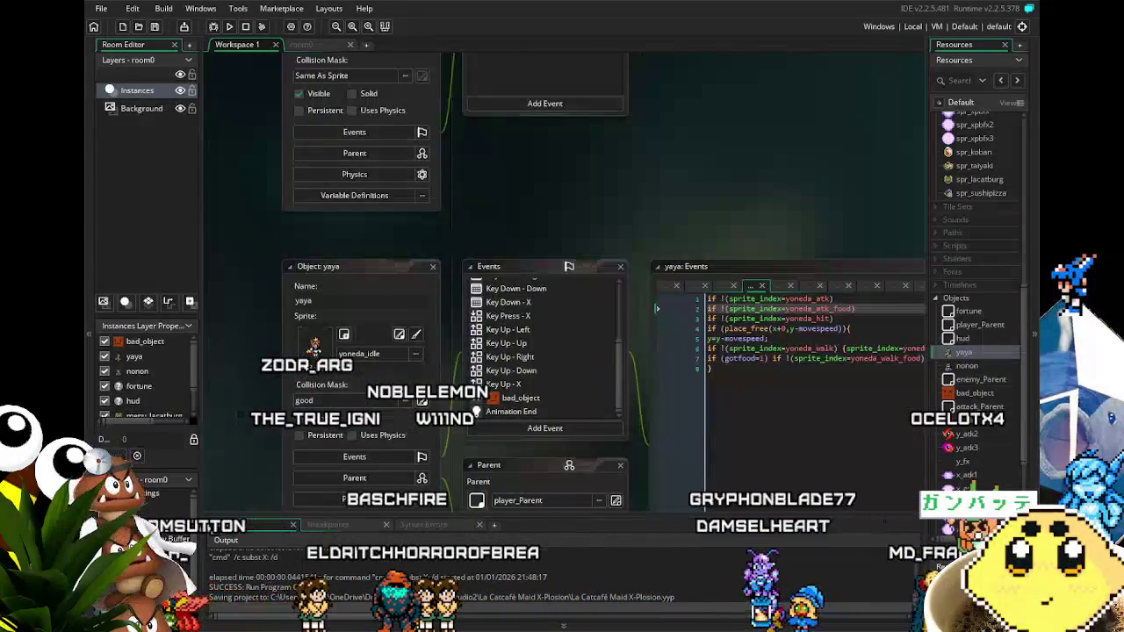
scroll(545, 325, "down", 3)
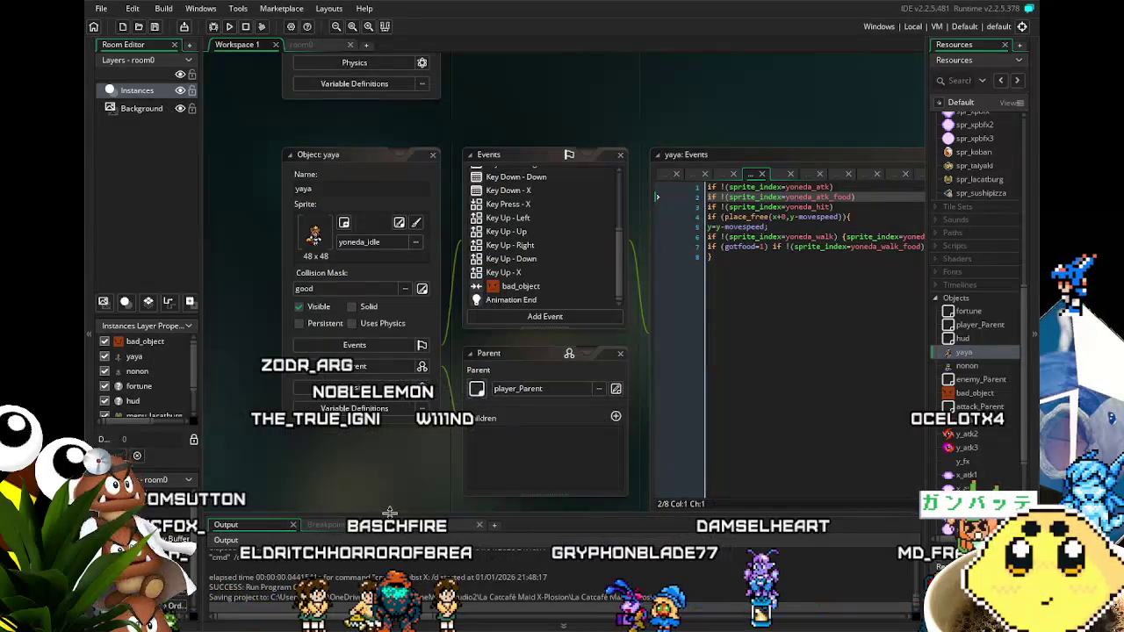
left_click(230, 26)
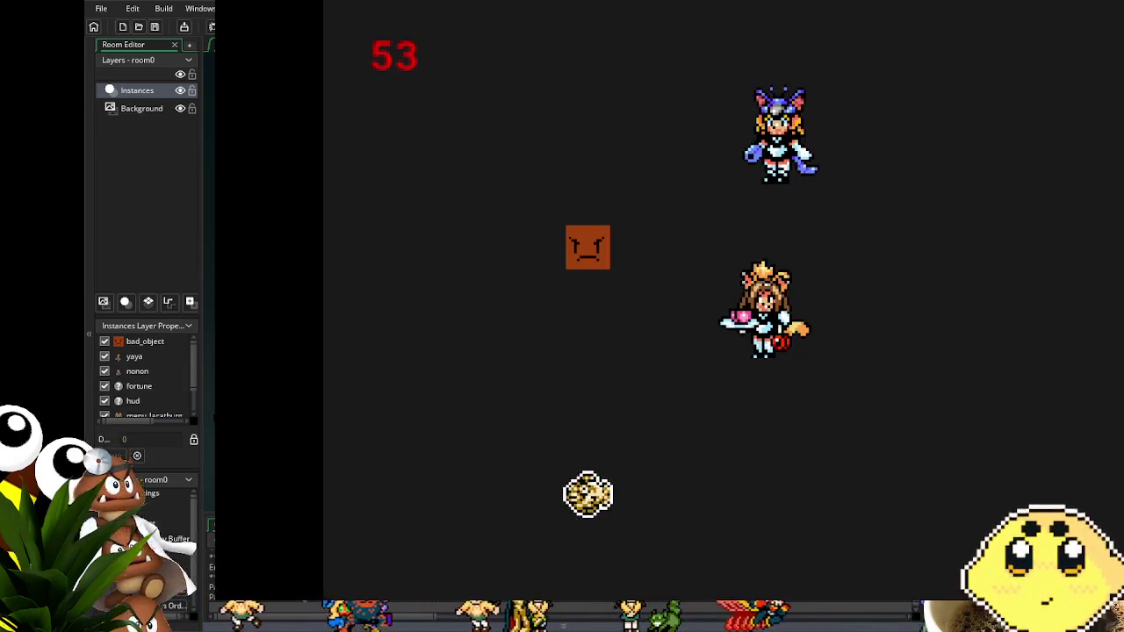
key("Escape")
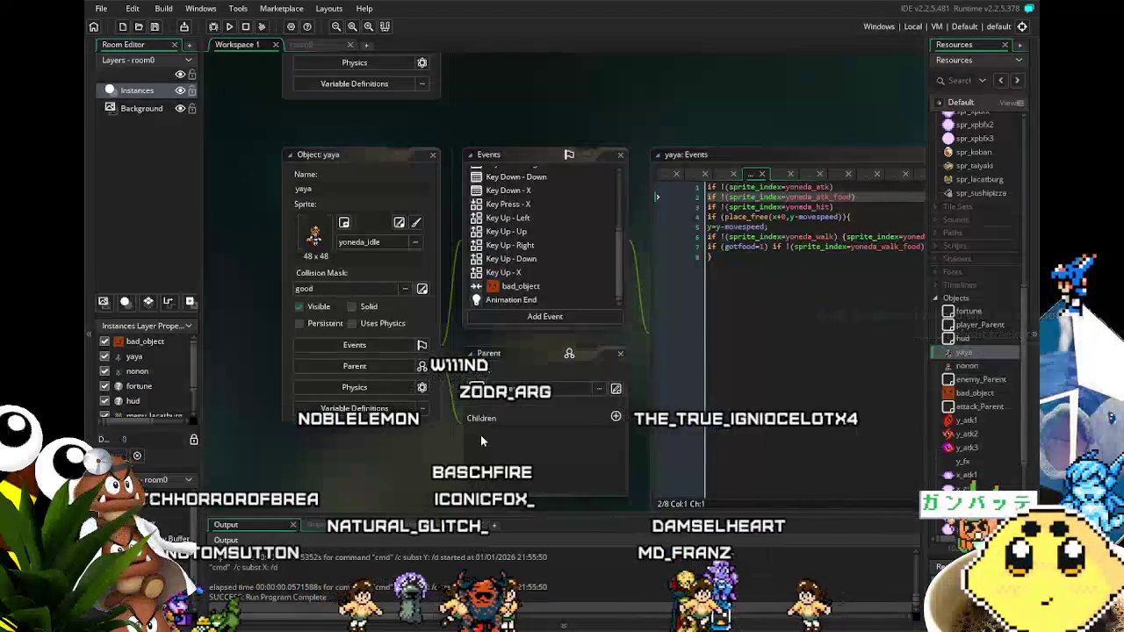
Open yaya's Create event code, which sets hits=5, movespeed=1 and gotfood=0.
scroll(386, 449, "up", 2)
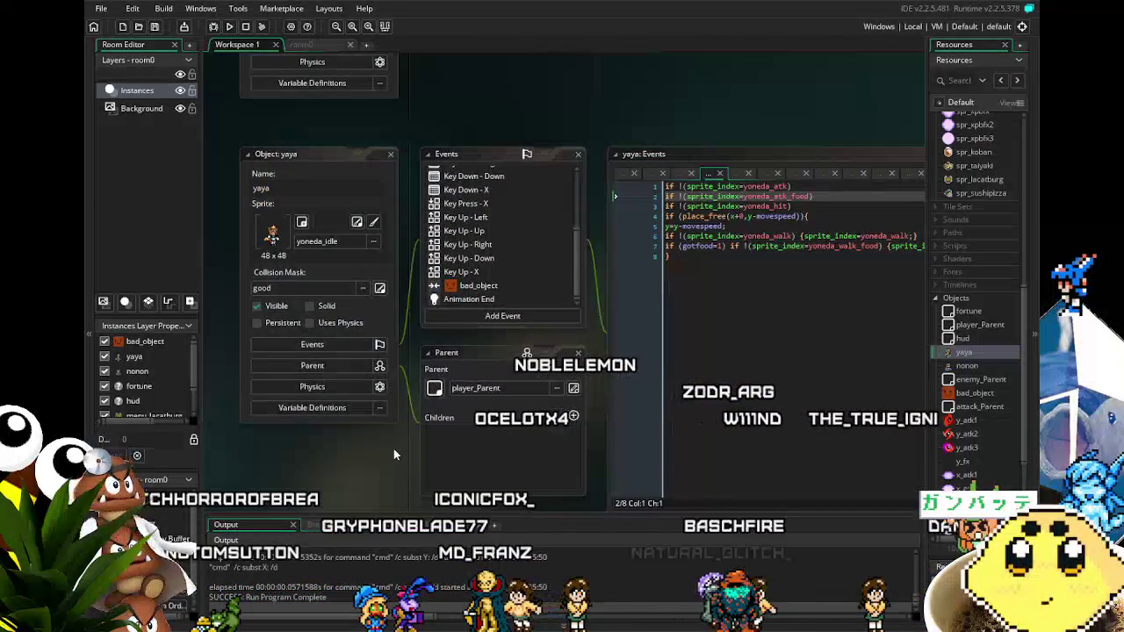
scroll(394, 453, "down", 1)
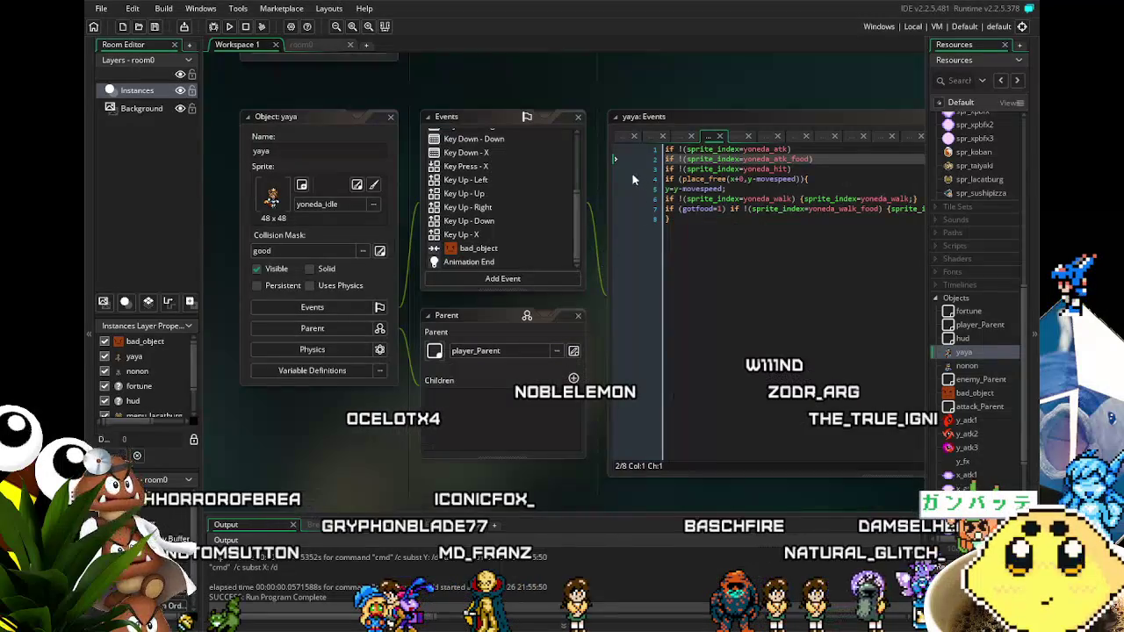
scroll(475, 233, "up", 2)
left_click(486, 134)
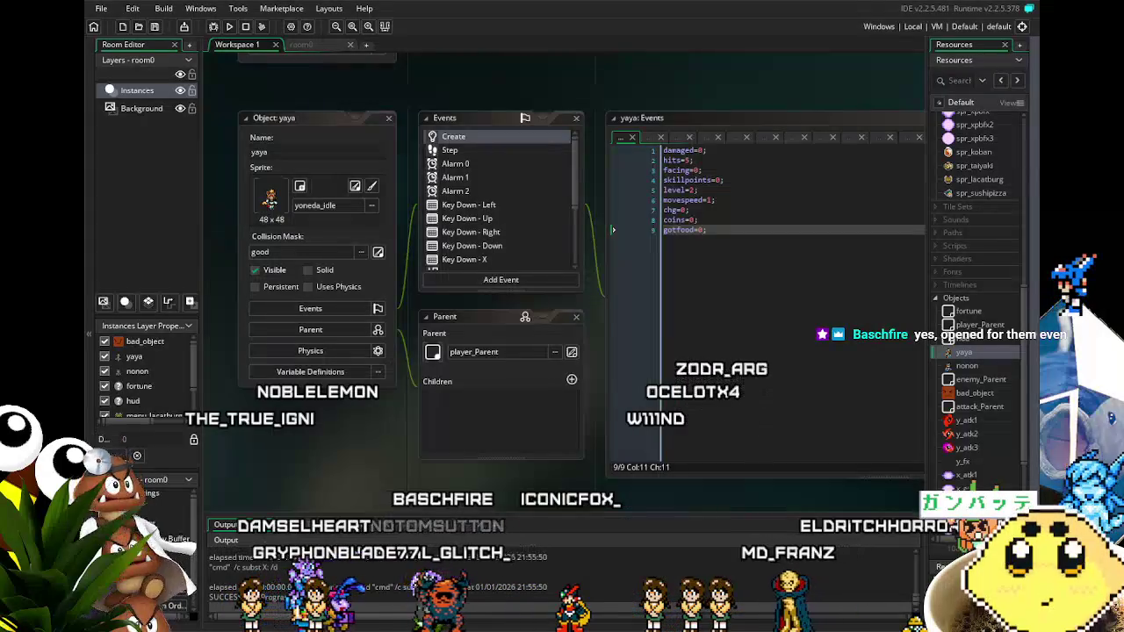
Pan the workspace to reposition the yaya object and Create event windows.
left_click_drag(371, 472, 405, 449)
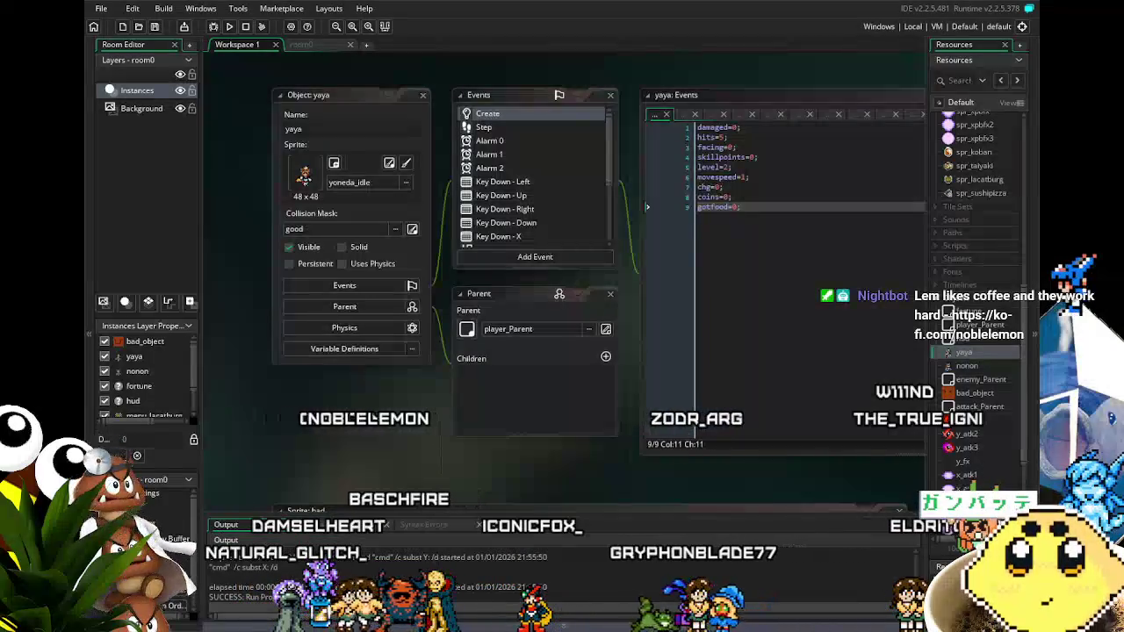
mouse_move(509, 483)
left_mouse_down()
mouse_move(451, 495)
mouse_move(487, 495)
left_mouse_up()
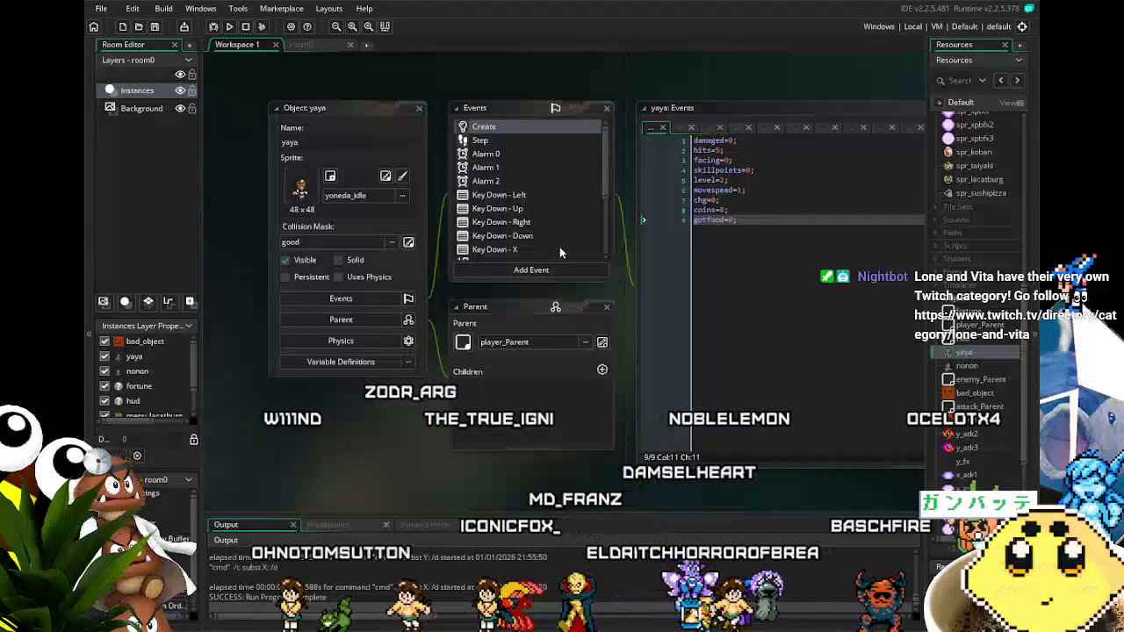
Review the yaya object's event list and save the whole game project.
left_click_drag(539, 133, 474, 136)
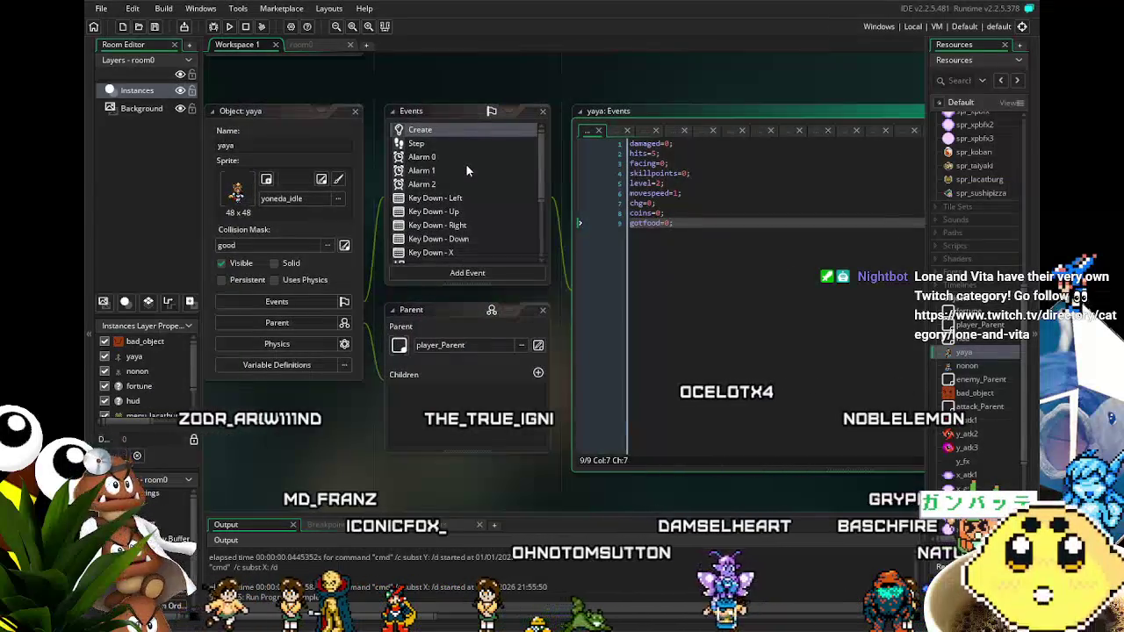
scroll(466, 163, "down", 5)
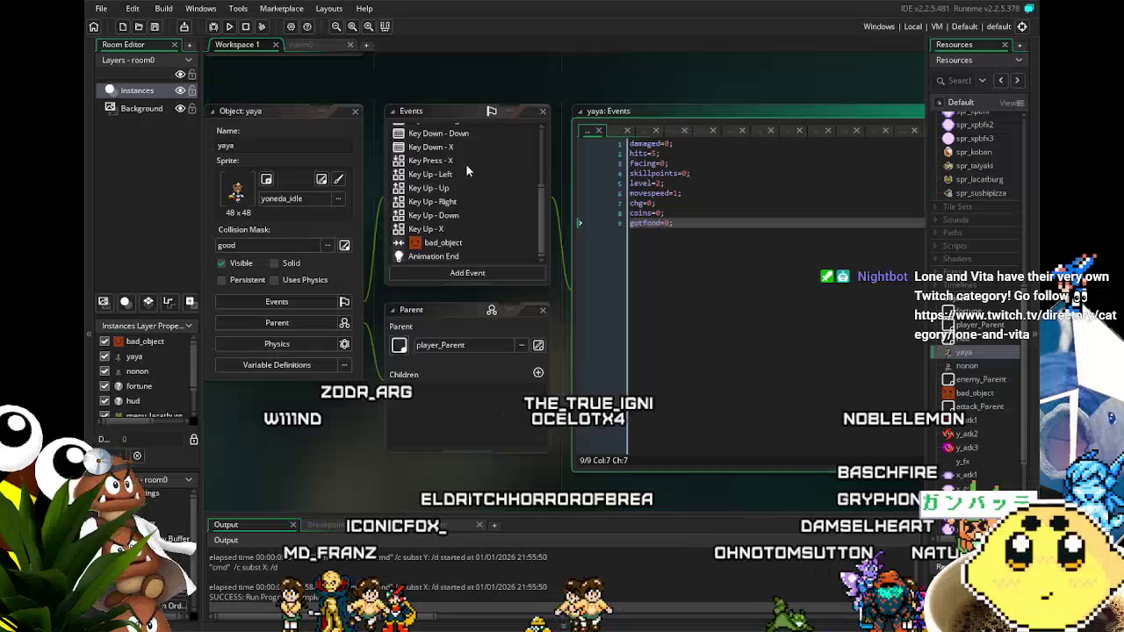
scroll(465, 163, "up", 5)
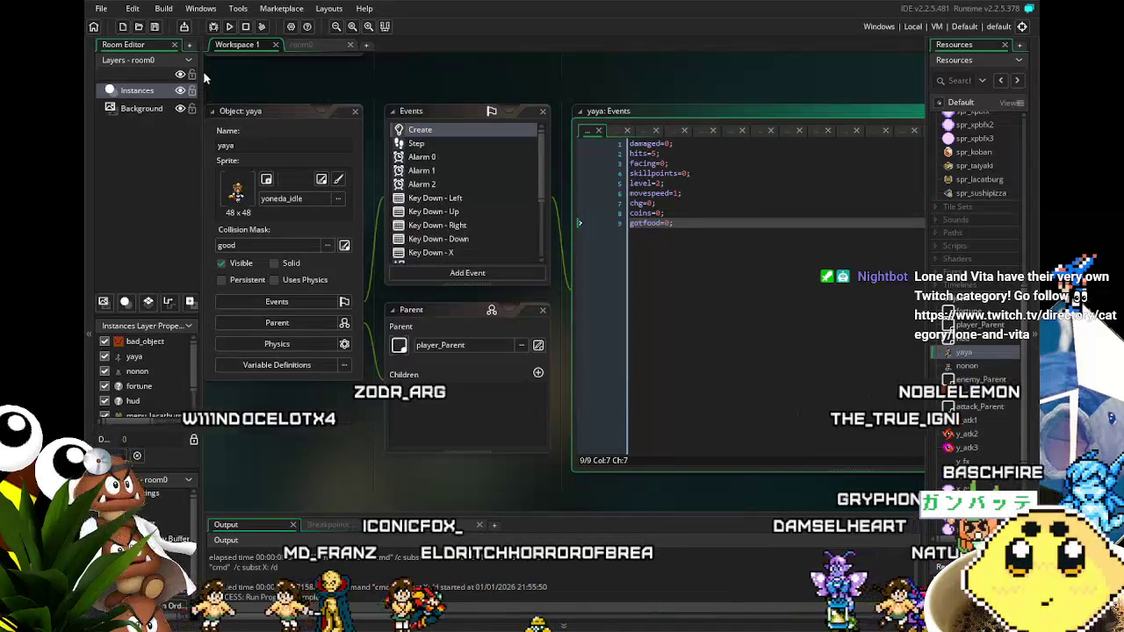
left_click(156, 29)
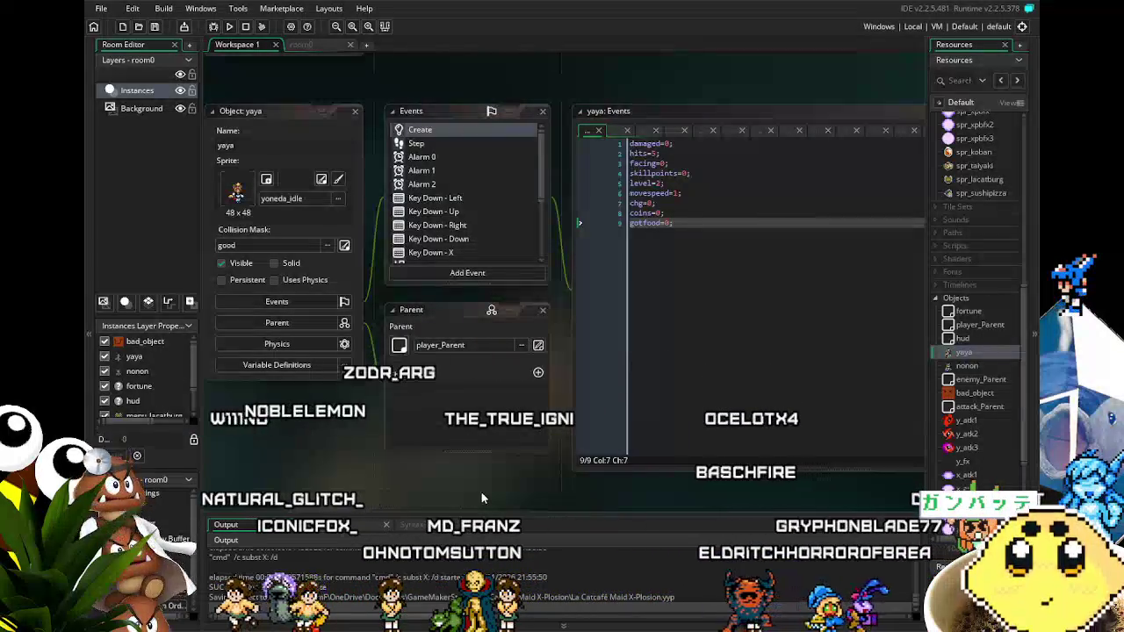
scroll(459, 492, "up", 1)
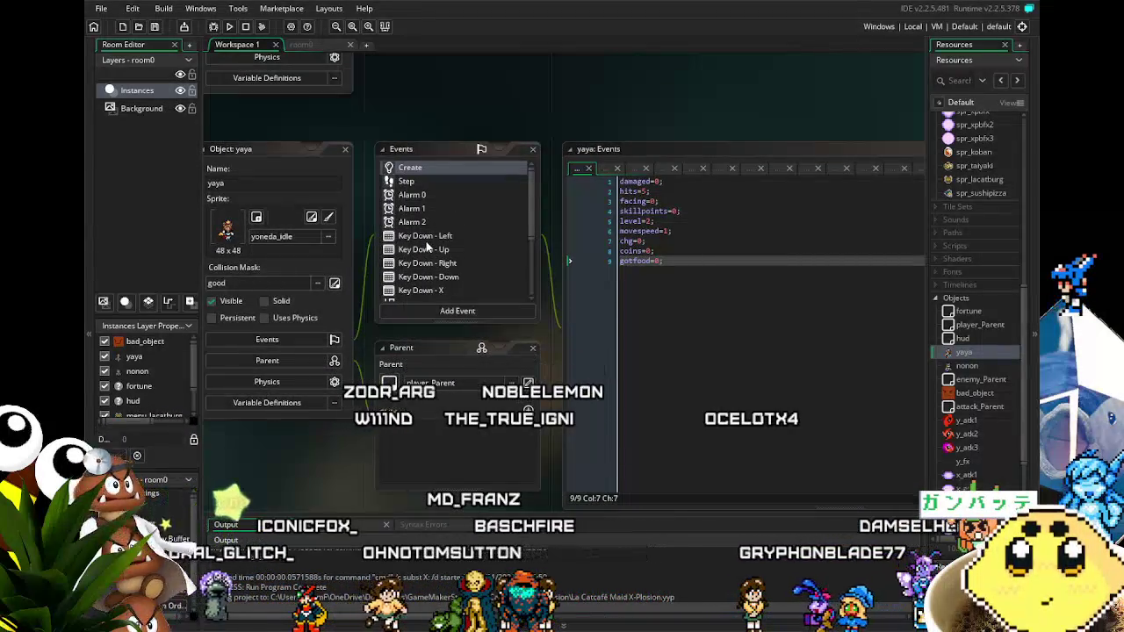
Scroll through yaya's events, including the Key Up, bad_object collision and Animation End handlers.
scroll(420, 244, "down", 3)
scroll(418, 243, "down", 1)
scroll(984, 376, "down", 4)
scroll(983, 376, "up", 2)
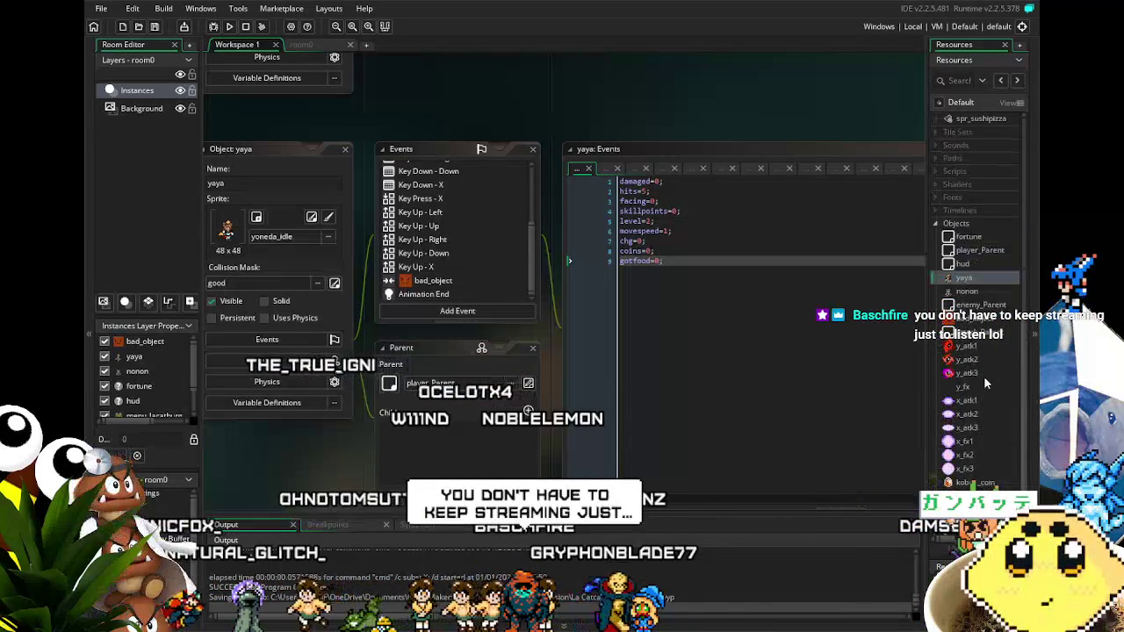
scroll(984, 376, "up", 7)
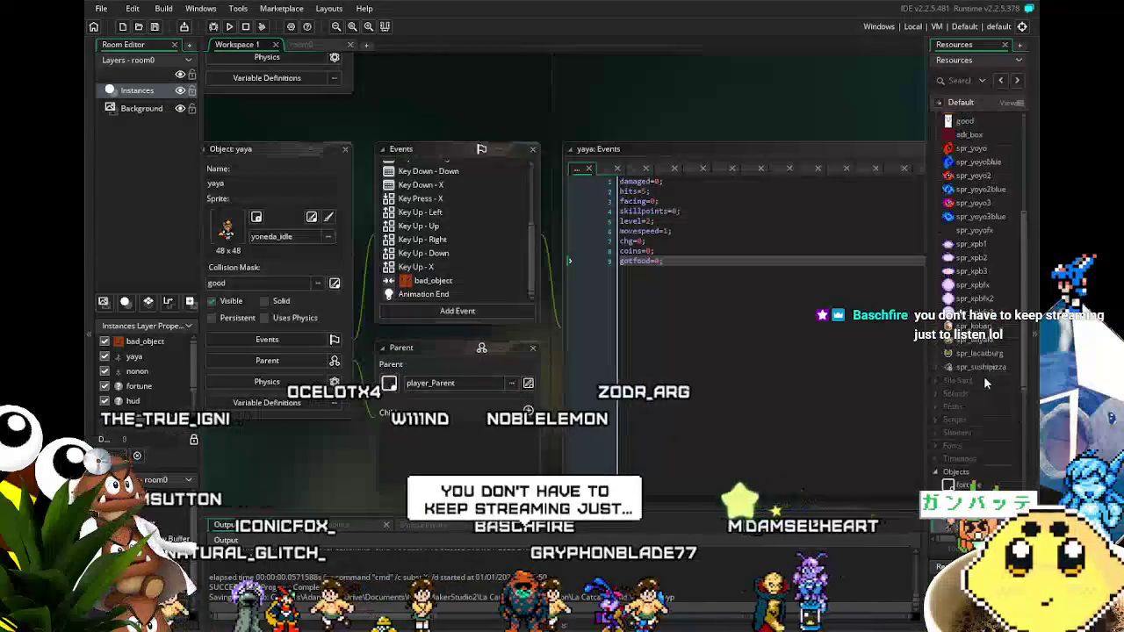
scroll(986, 379, "up", 4)
scroll(986, 379, "up", 1)
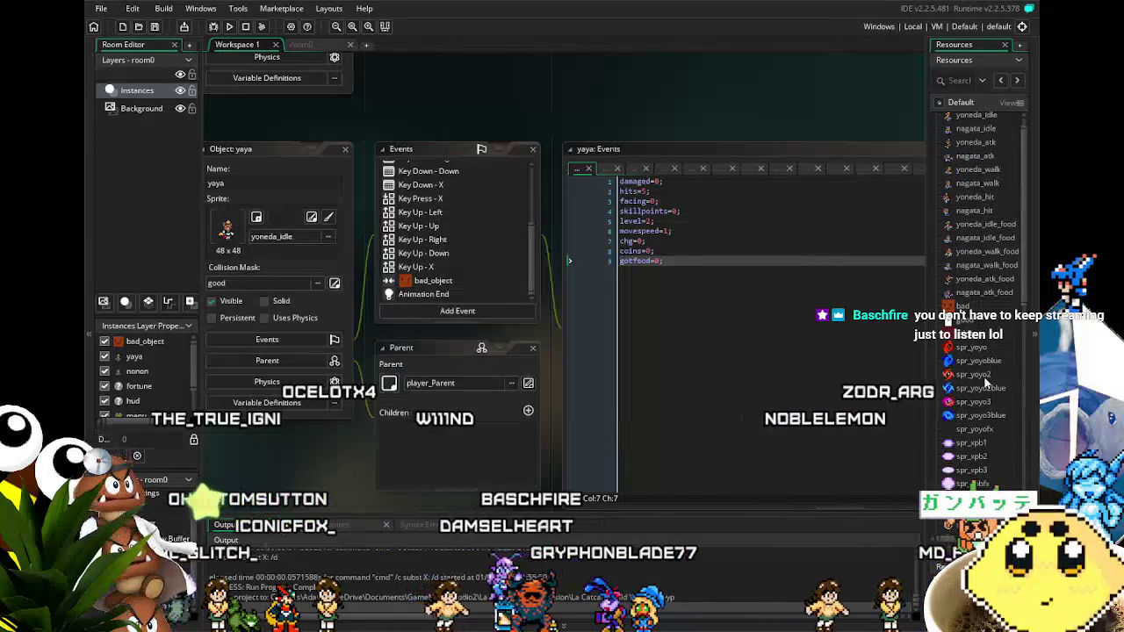
scroll(985, 384, "down", 5)
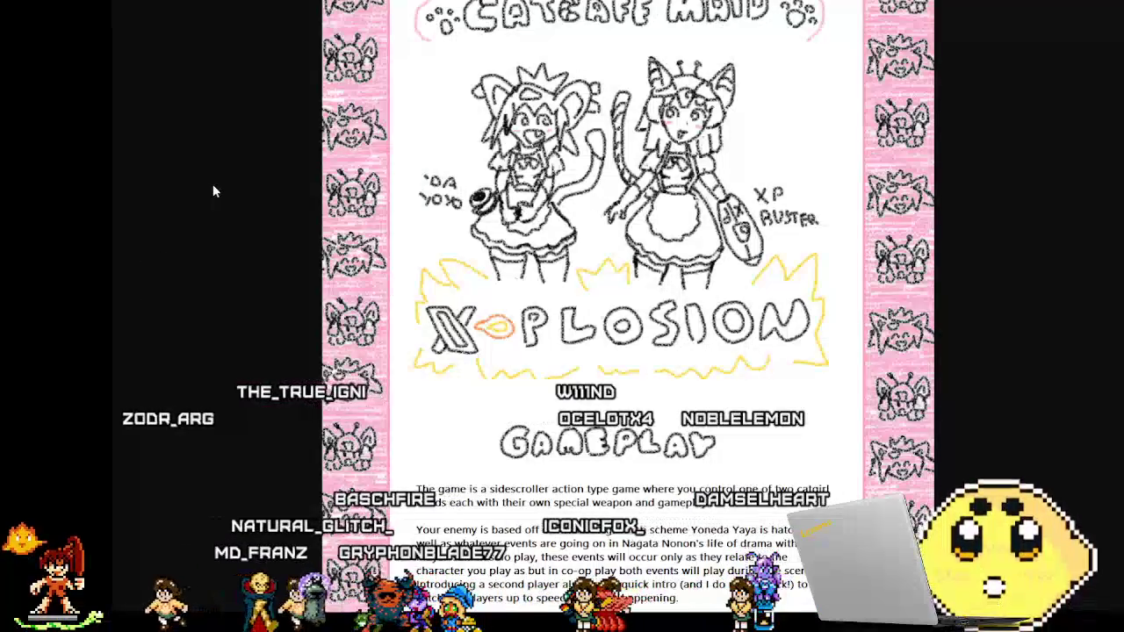
Scroll the design document past the Gameplay text down to the GREMLINS? sketch.
scroll(264, 239, "down", 1)
scroll(264, 237, "up", 1)
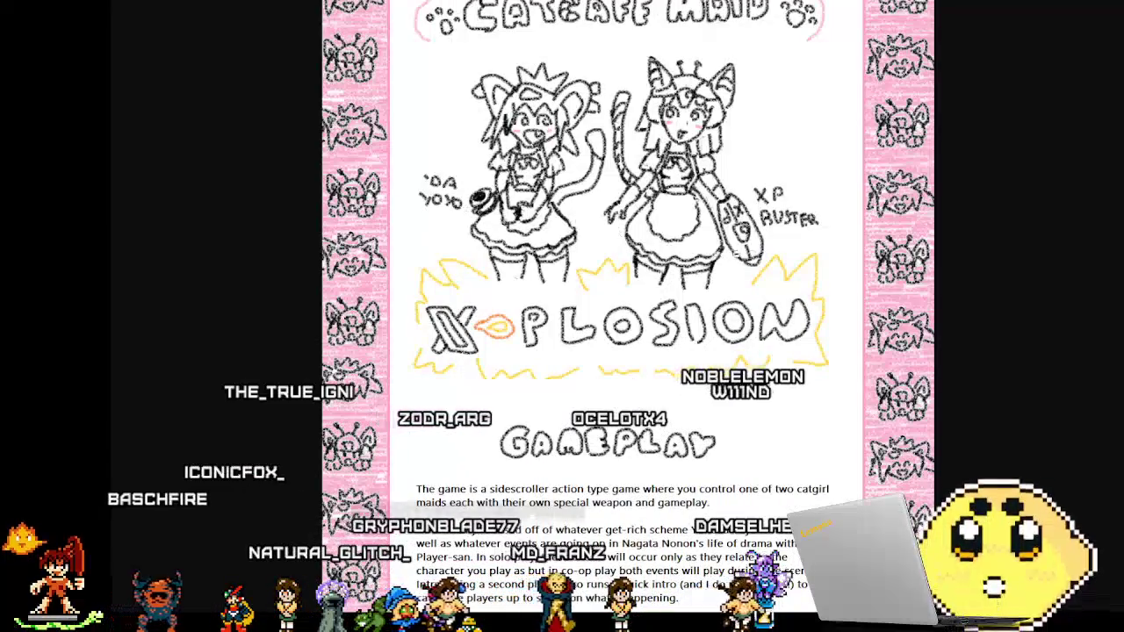
scroll(342, 374, "down", 1)
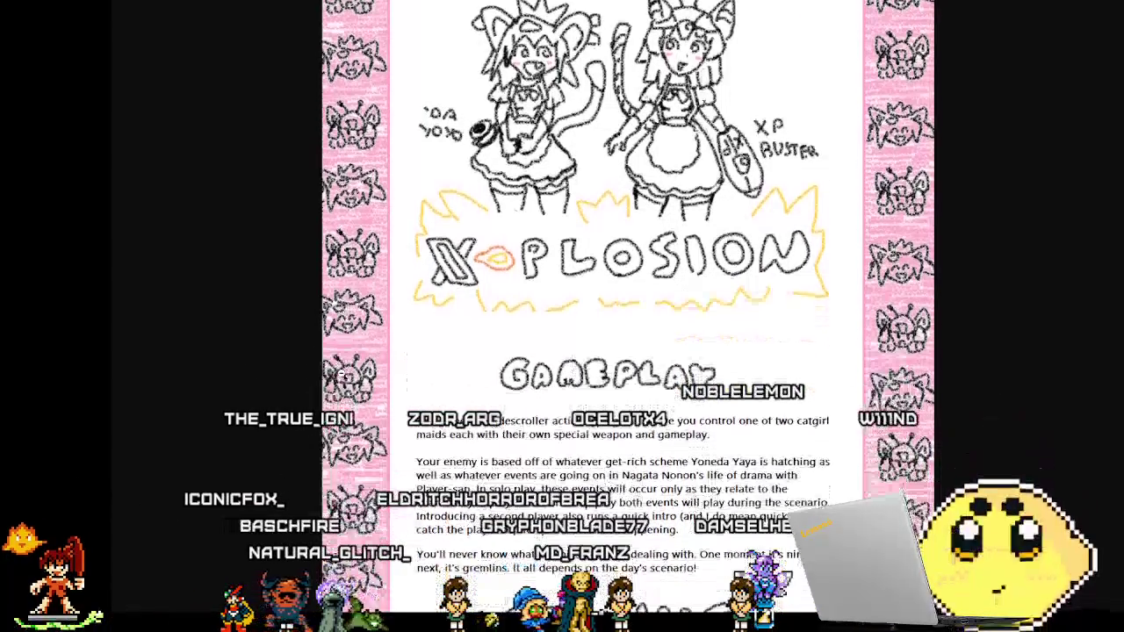
scroll(343, 374, "down", 2)
scroll(343, 373, "down", 2)
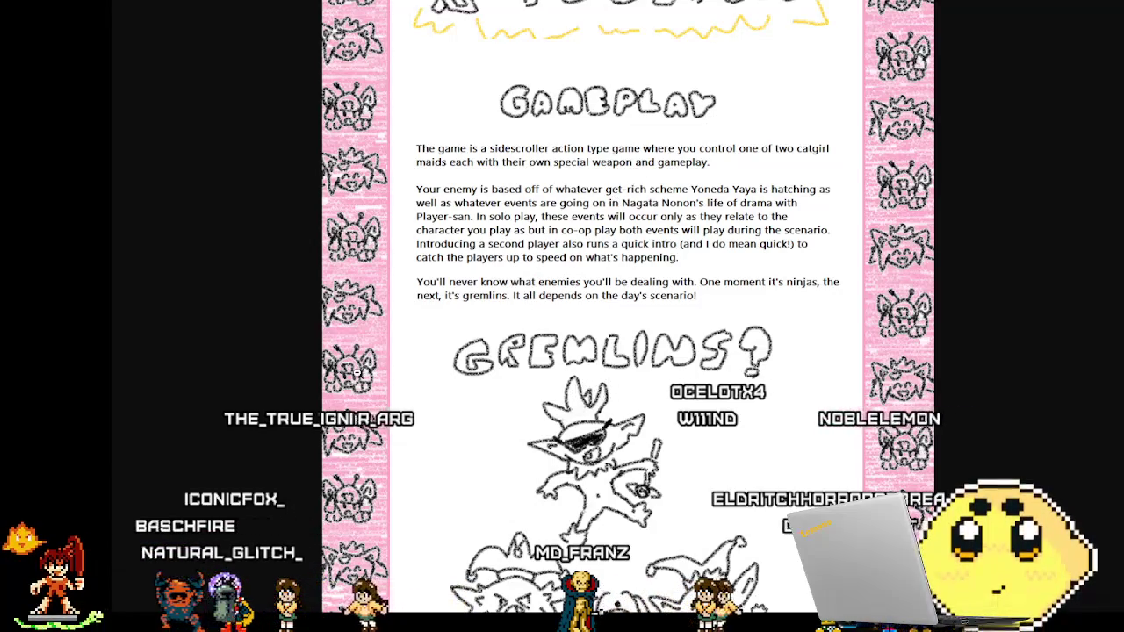
scroll(361, 373, "down", 1)
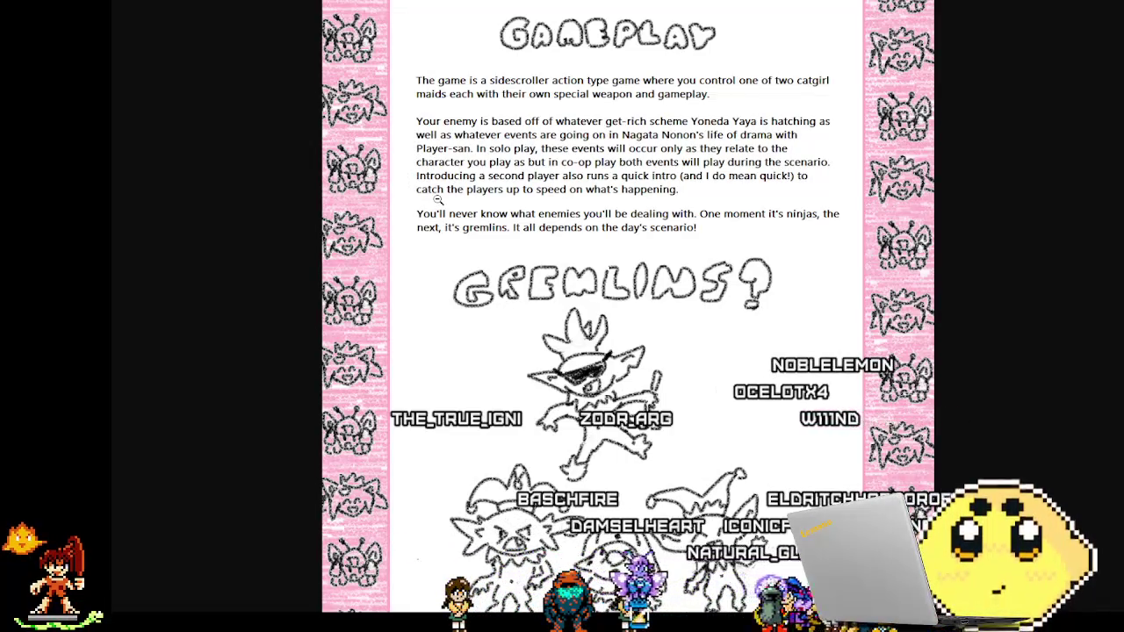
scroll(411, 248, "down", 1)
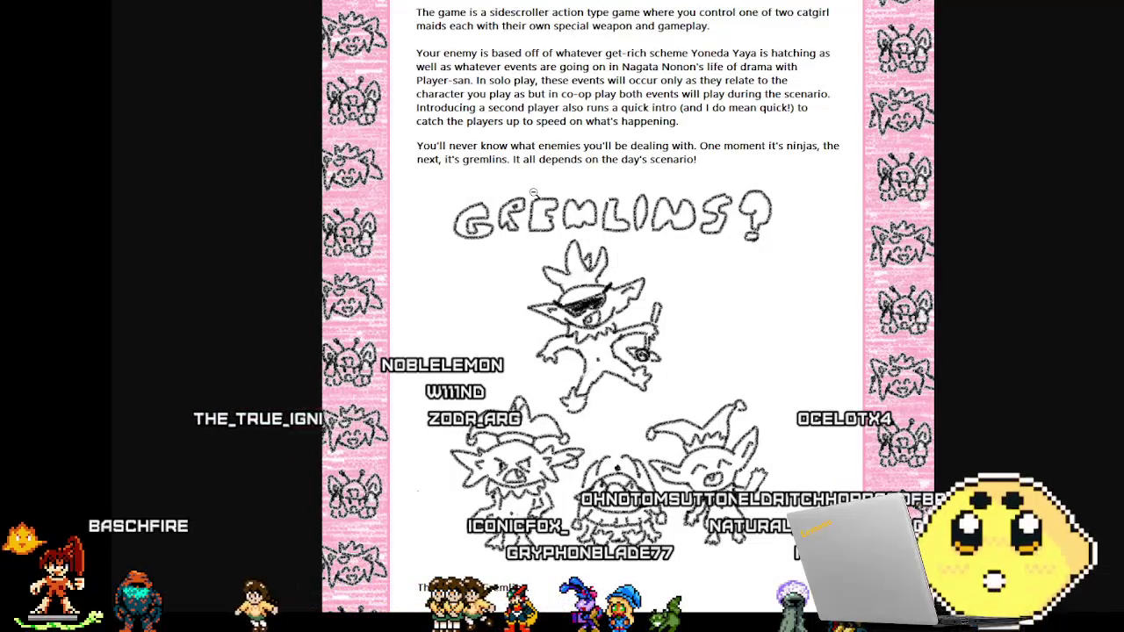
scroll(774, 282, "down", 1)
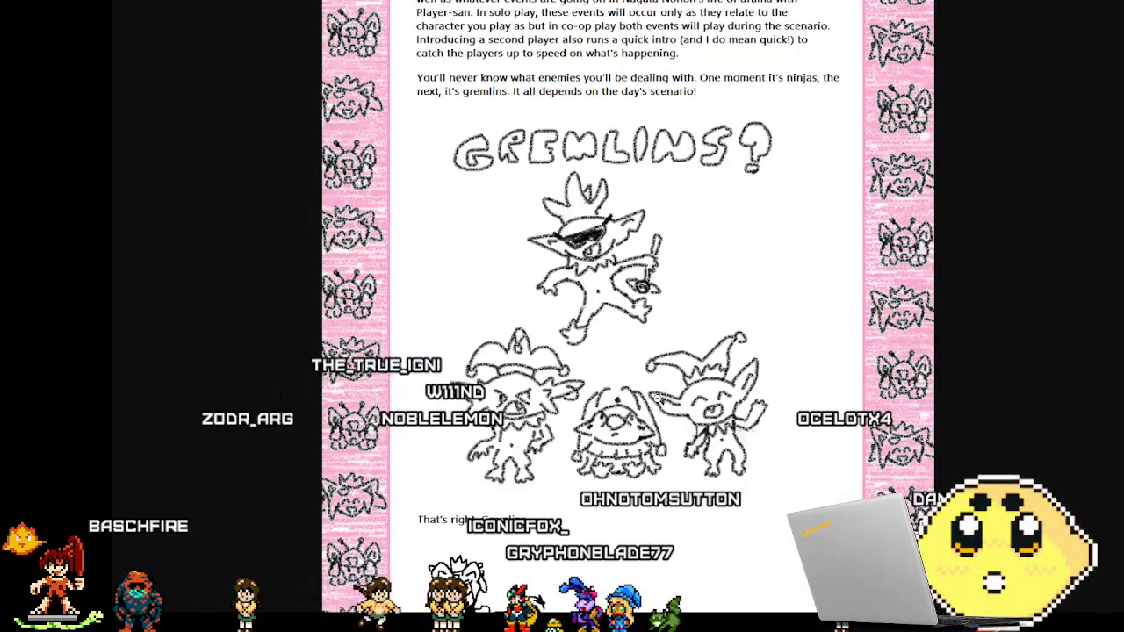
scroll(657, 395, "down", 1)
Scroll past the character entries and score-attack rules to the AS A WARNING section.
scroll(660, 394, "down", 1)
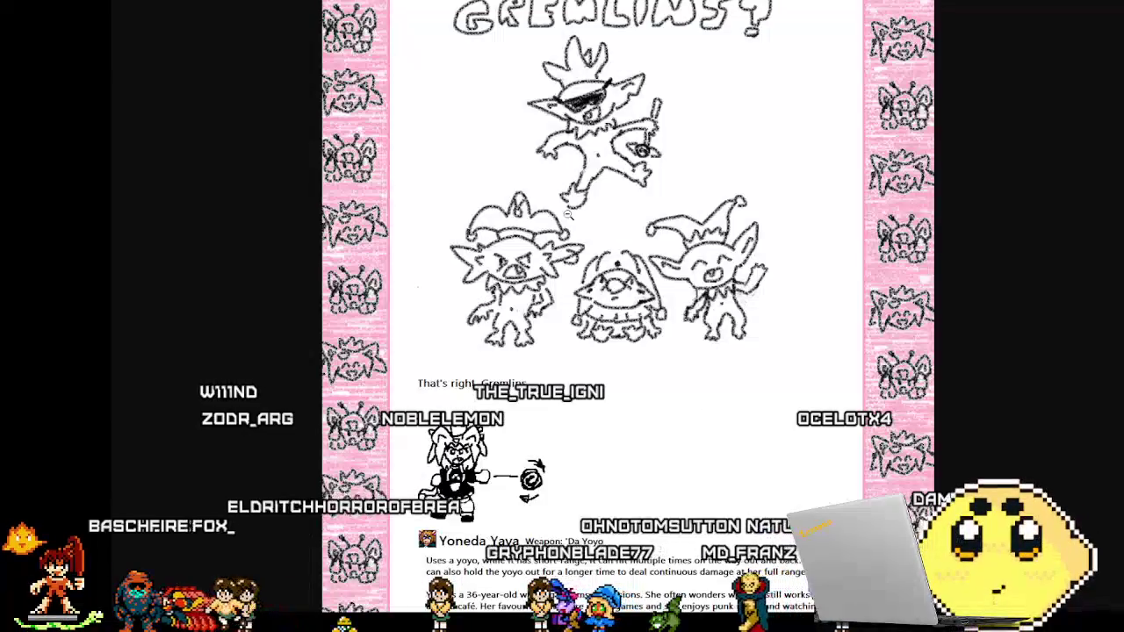
scroll(568, 215, "down", 5)
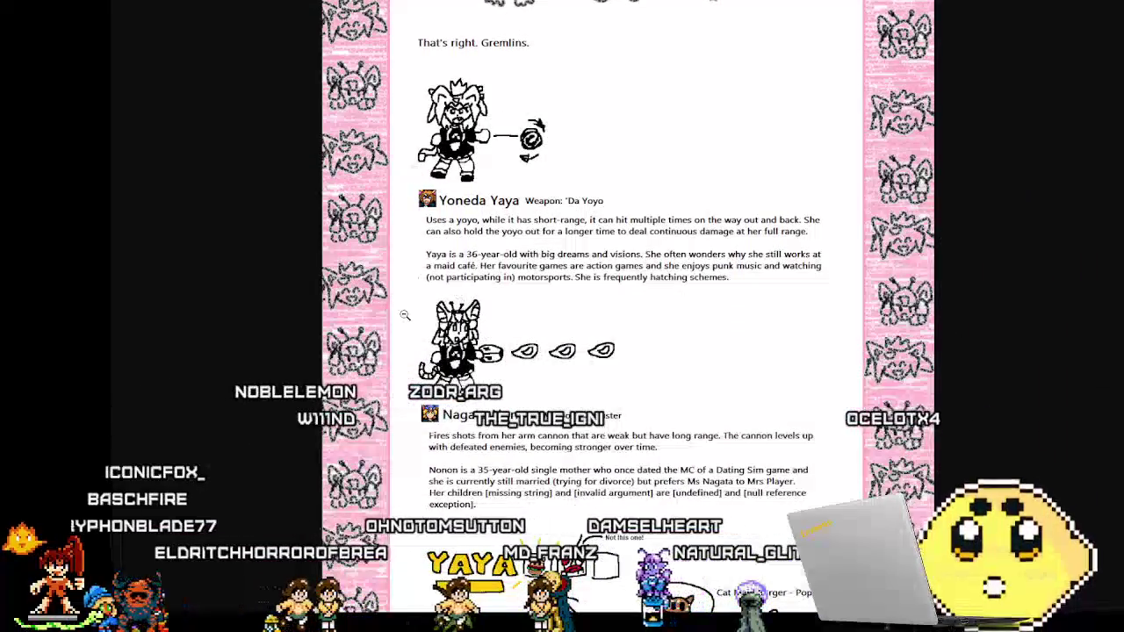
scroll(405, 315, "down", 1)
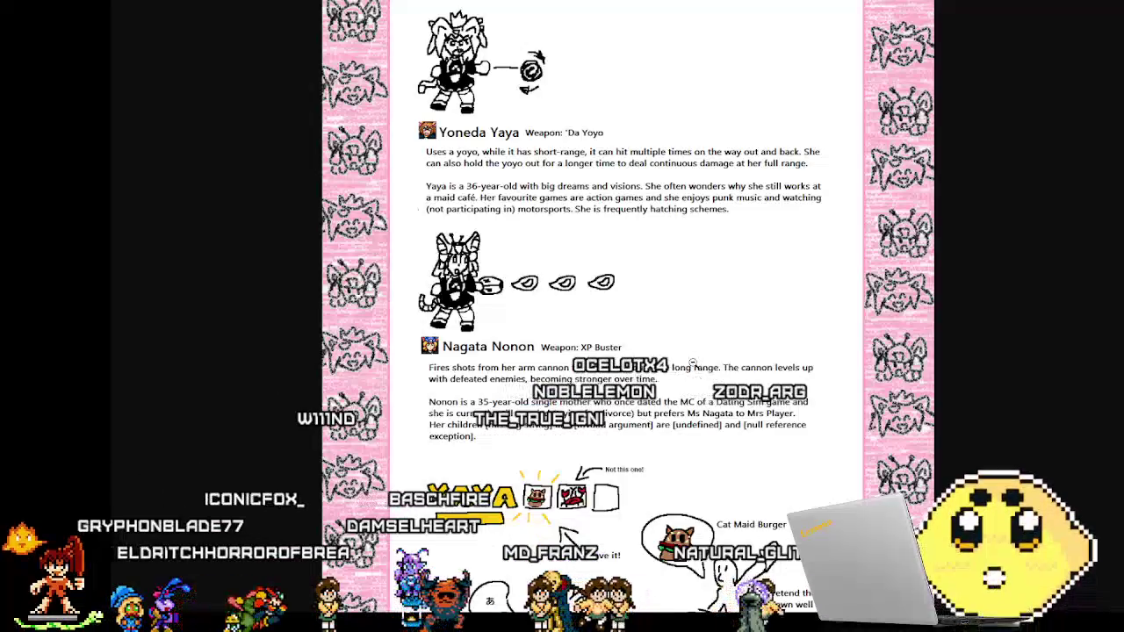
scroll(513, 322, "down", 1)
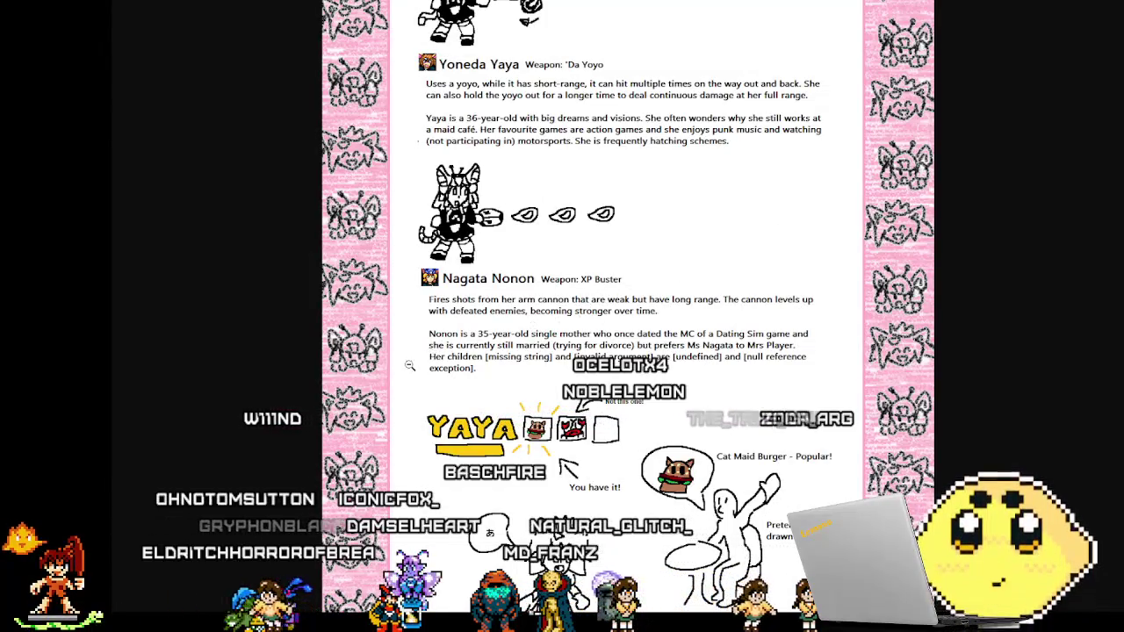
scroll(405, 367, "up", 2)
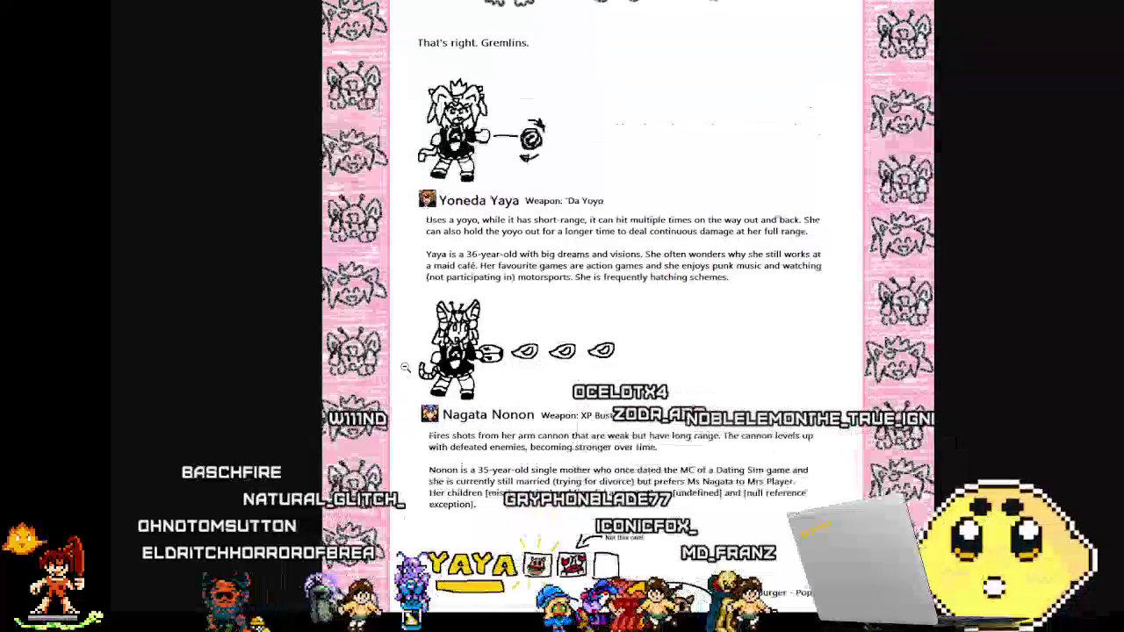
scroll(412, 367, "down", 3)
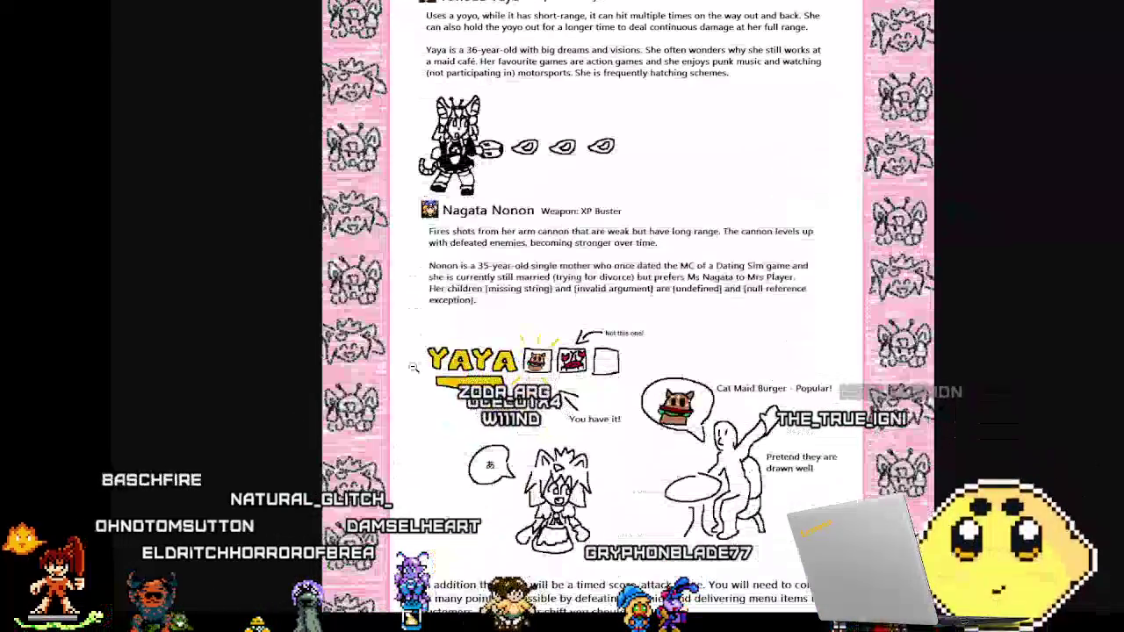
scroll(412, 367, "down", 2)
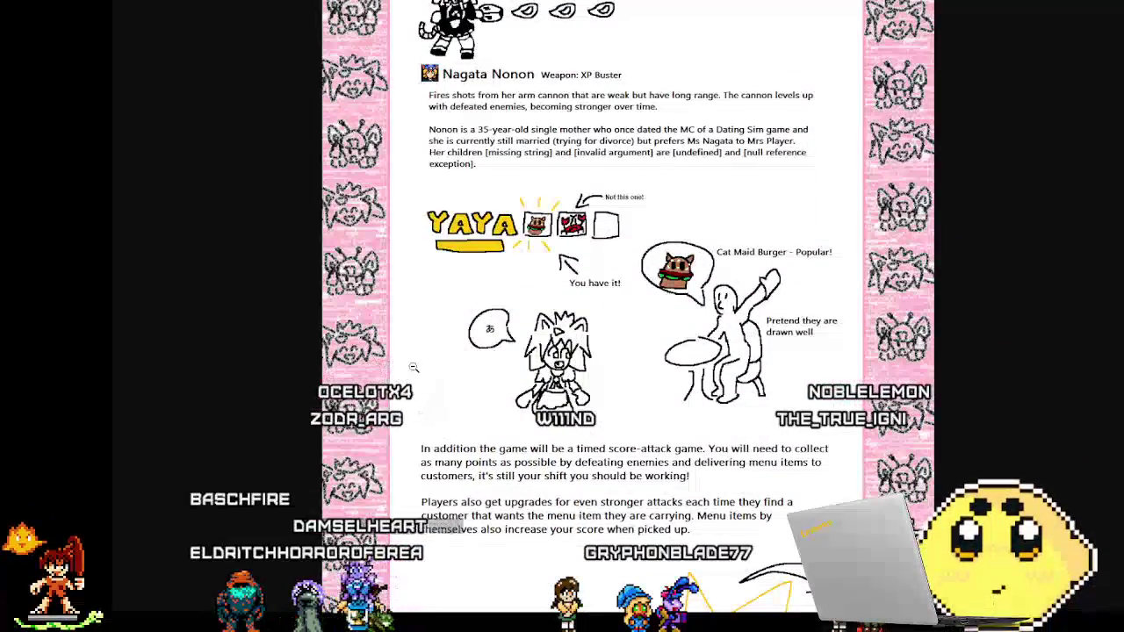
scroll(413, 367, "down", 1)
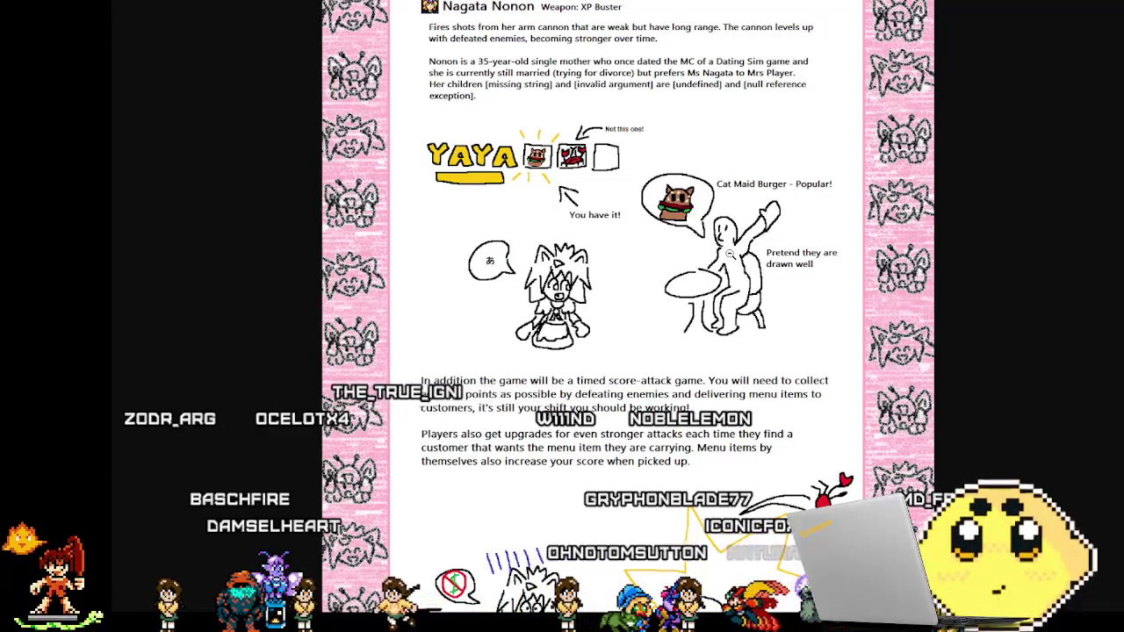
scroll(481, 377, "down", 4)
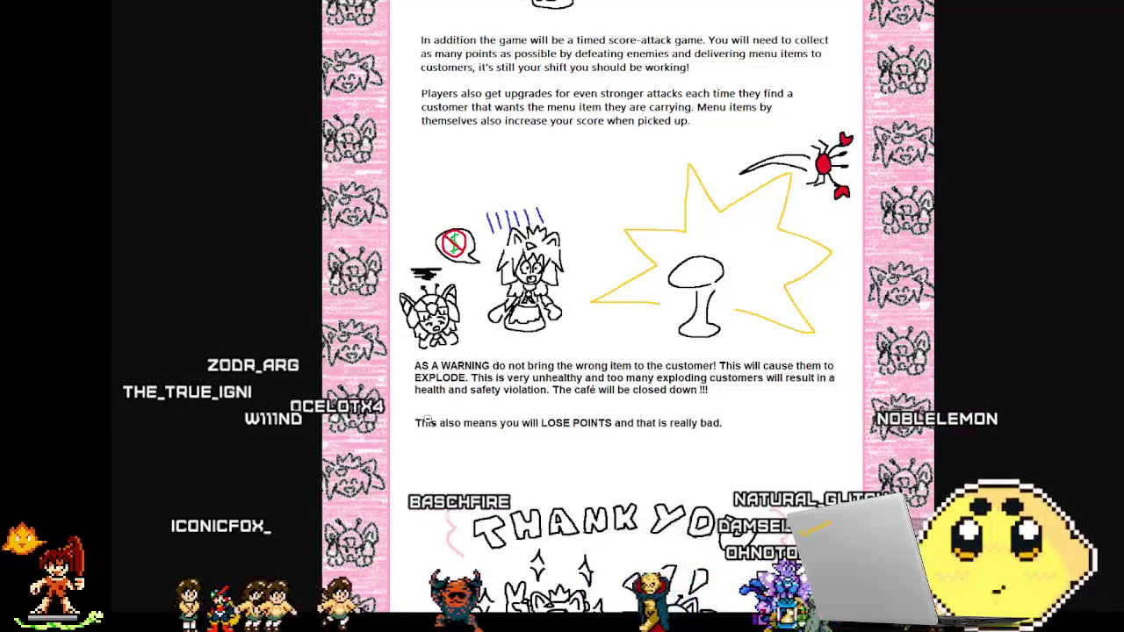
Scroll down to the Thank You credits, then back up to the X-plosion title.
scroll(415, 387, "down", 1)
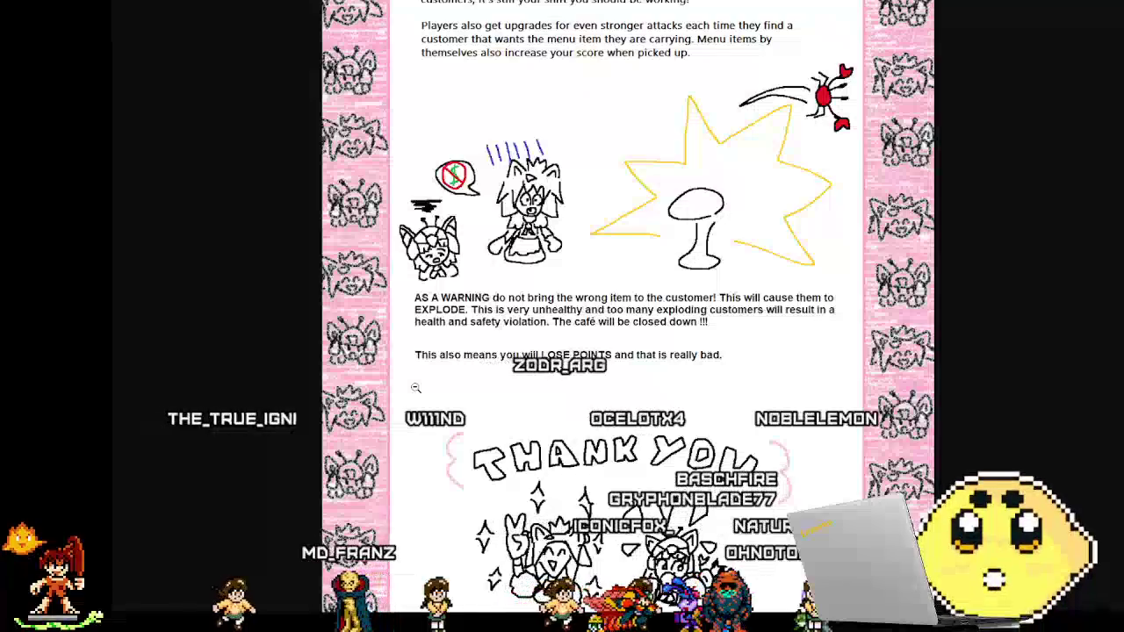
scroll(415, 387, "down", 4)
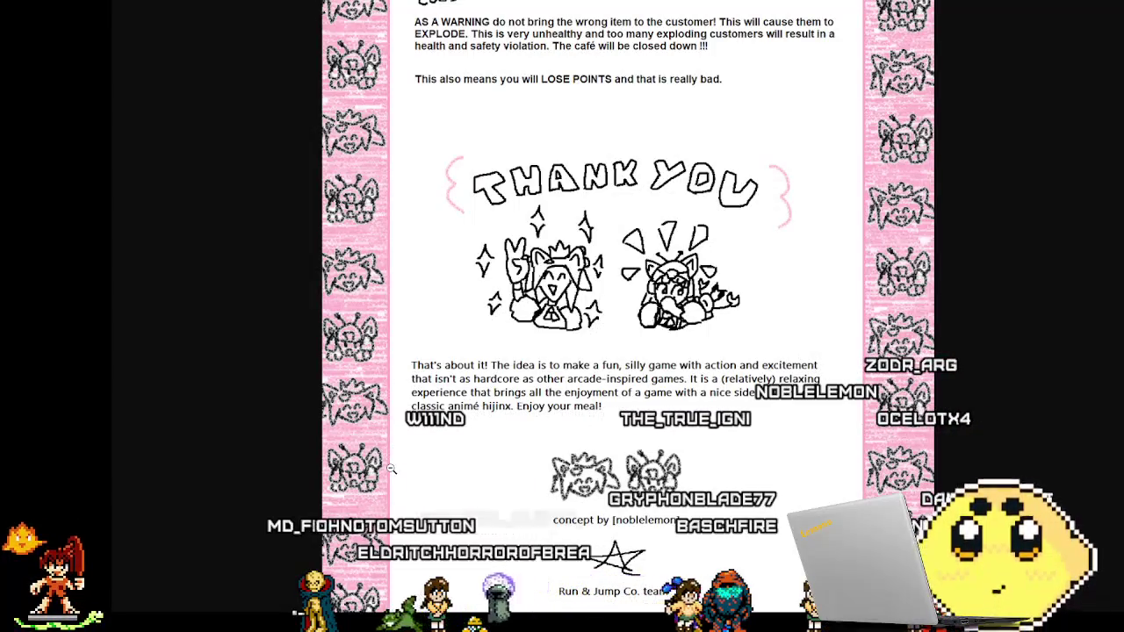
scroll(392, 470, "up", 4)
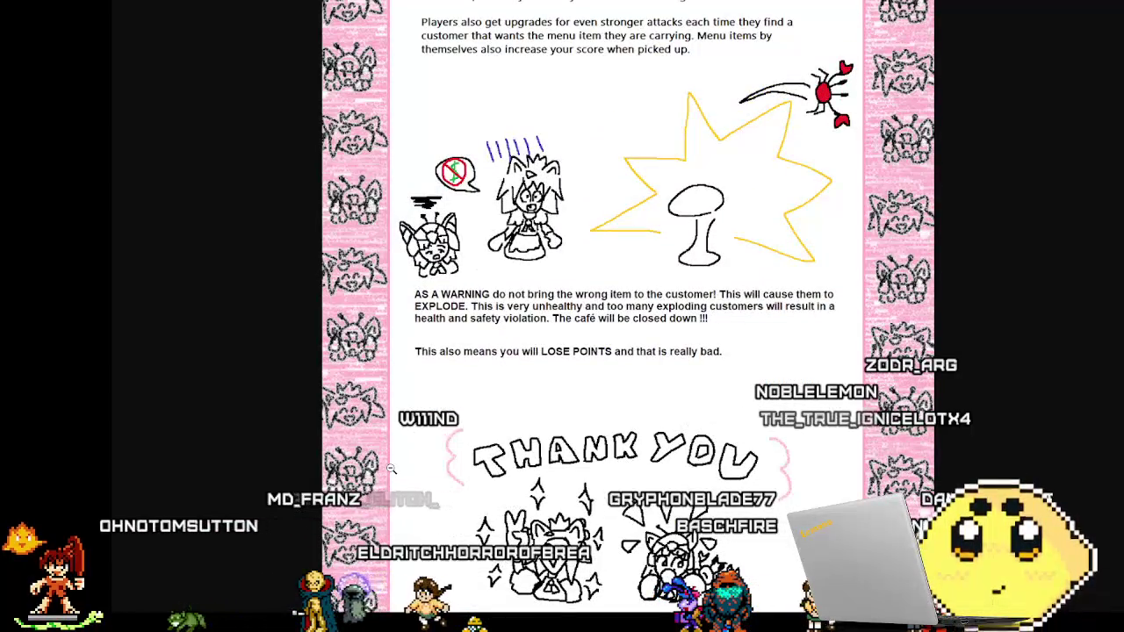
scroll(392, 470, "up", 5)
scroll(392, 470, "up", 10)
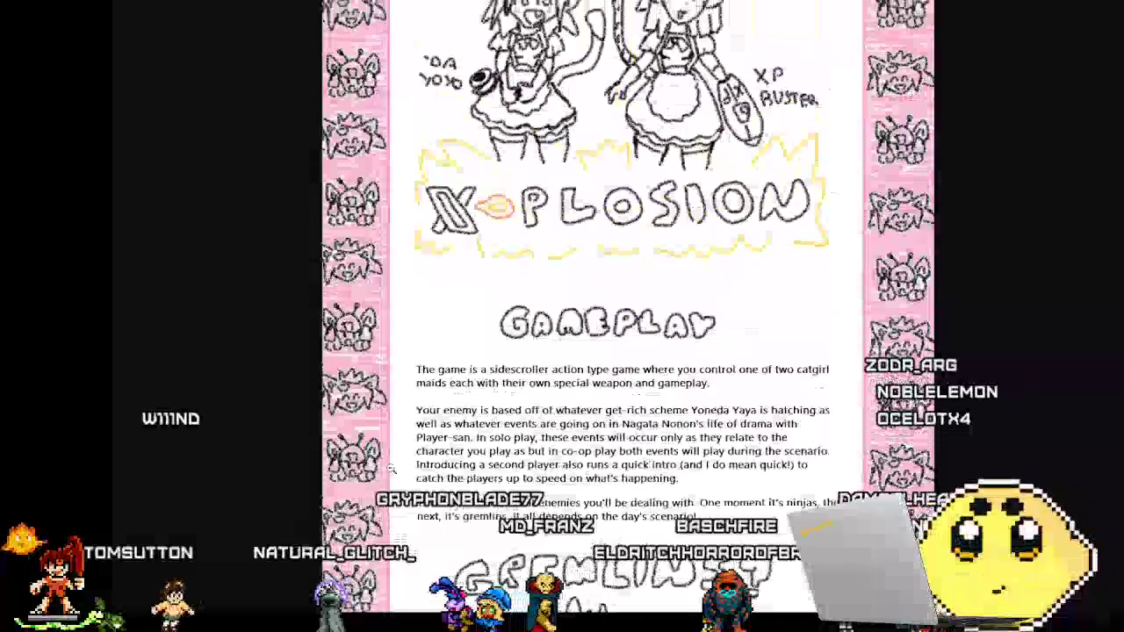